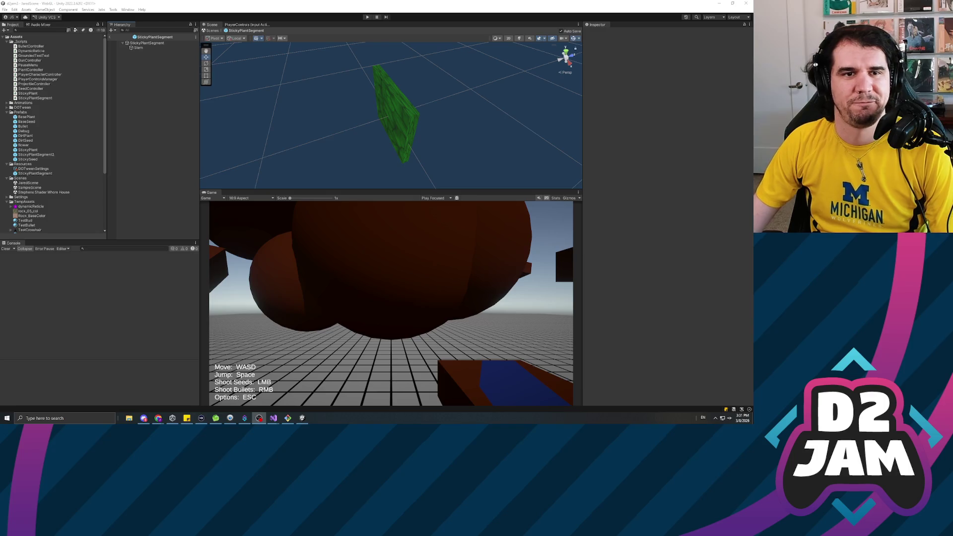
Widen the Inspector and select the Stem object in Unity, then return to StickyPlant.cs in Visual Studio.
{"action": "key", "text": "alt+Tab"}
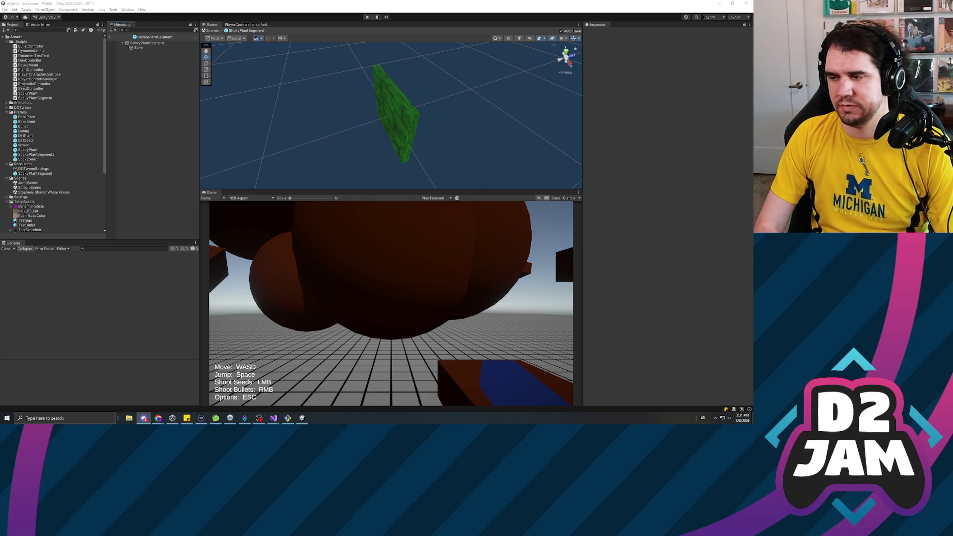
{"action": "key", "text": "alt+Tab"}
{"action": "key", "text": "alt+Tab"}
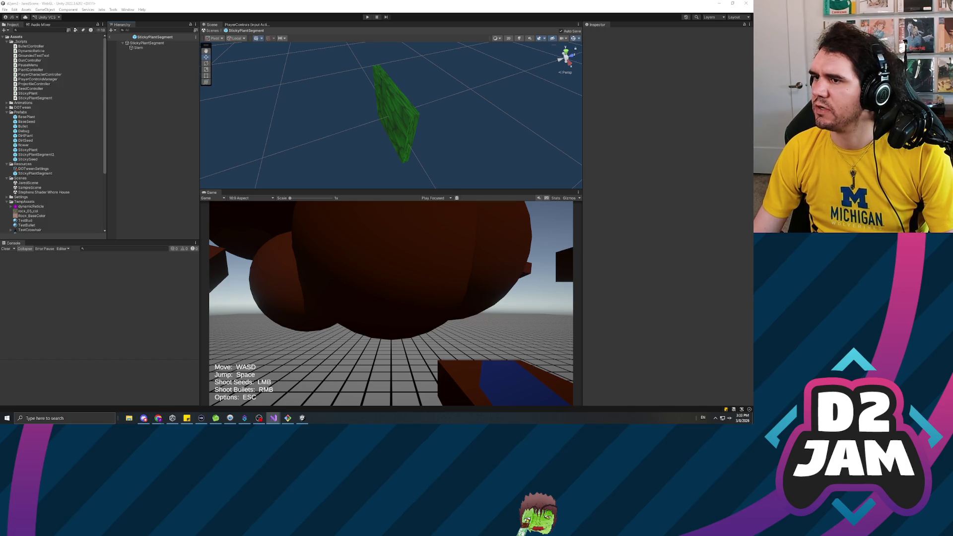
{"action": "left_click", "coordinate": [701, 135]}
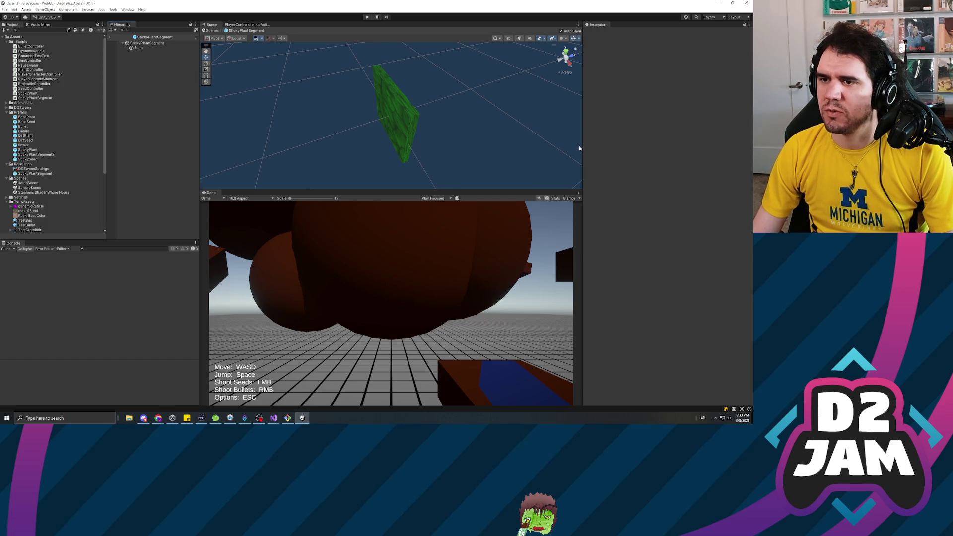
{"action": "left_click_drag", "start_coordinate": [585, 150], "coordinate": [605, 150]}
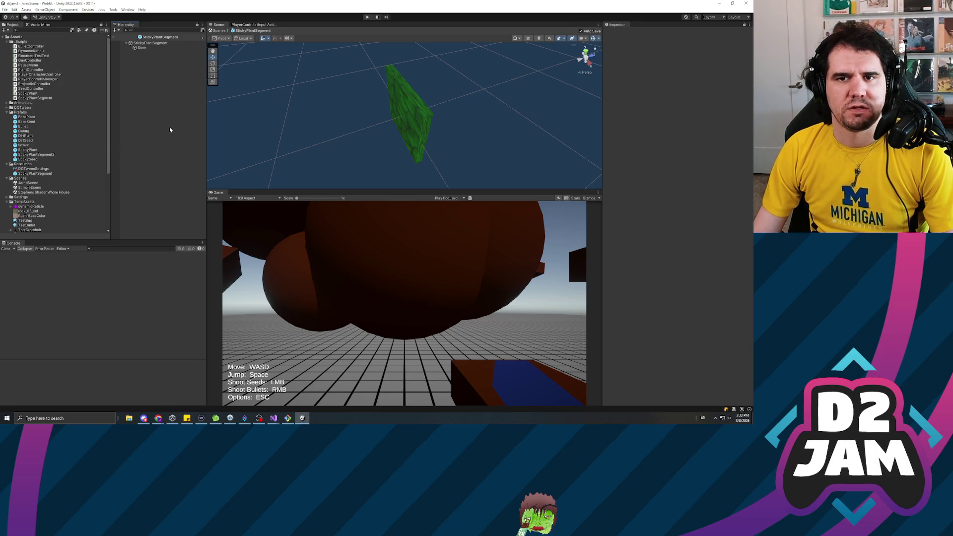
{"action": "left_click", "coordinate": [153, 48]}
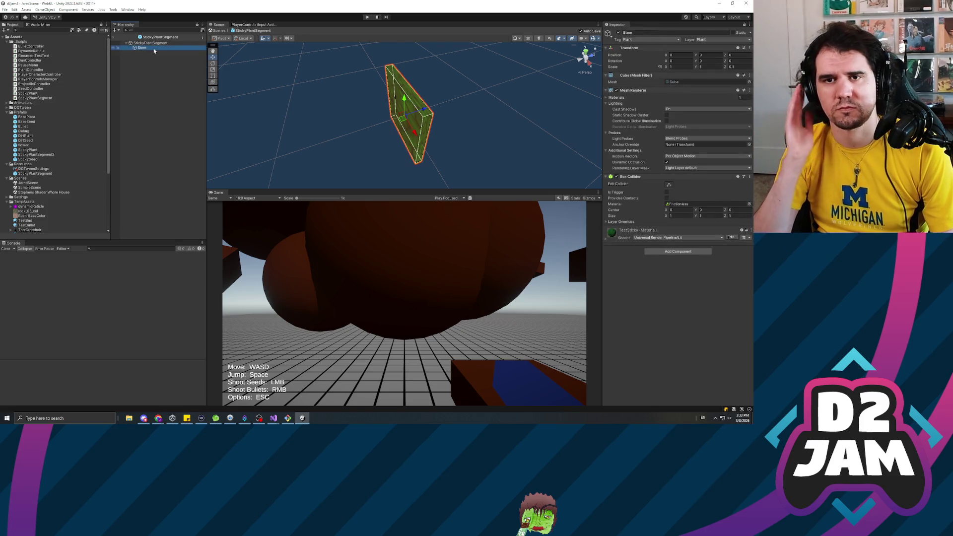
{"action": "key", "text": "alt+Tab"}
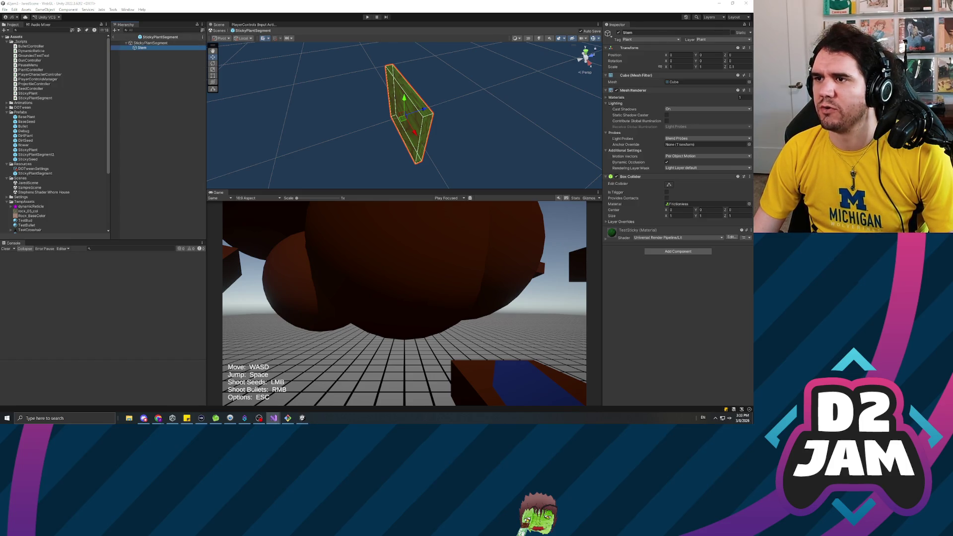
{"action": "key", "text": "alt+Tab"}
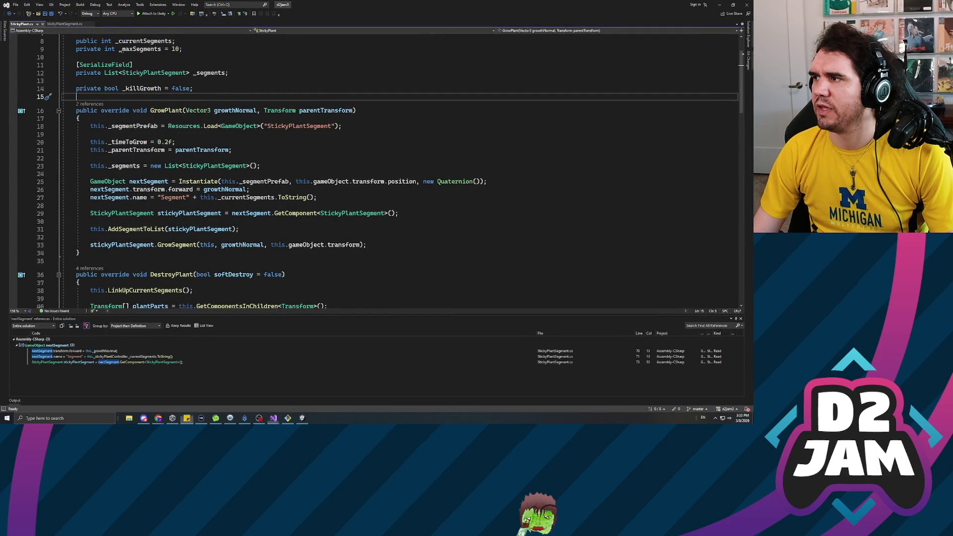
{"action": "left_click", "coordinate": [316, 197]}
{"action": "scroll", "coordinate": [377, 174], "scroll_direction": "down", "scroll_amount": 10}
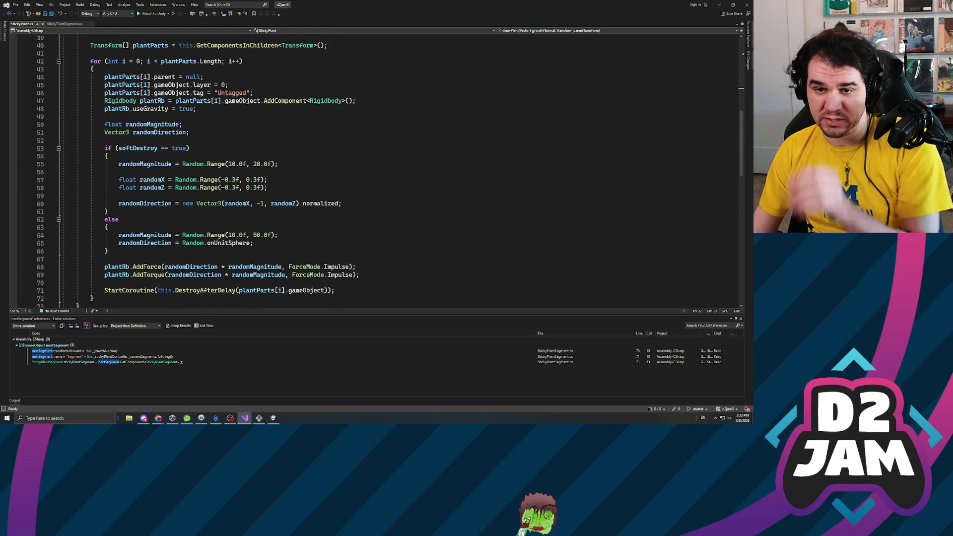
{"action": "scroll", "coordinate": [378, 169], "scroll_direction": "up", "scroll_amount": 7}
{"action": "scroll", "coordinate": [373, 169], "scroll_direction": "down", "scroll_amount": 20}
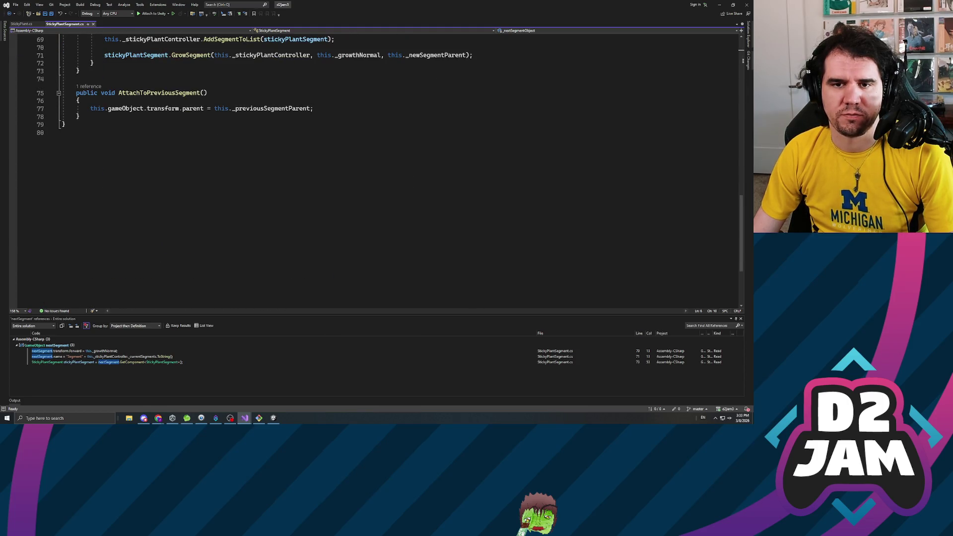
{"action": "scroll", "coordinate": [372, 168], "scroll_direction": "up", "scroll_amount": 8}
{"action": "left_click", "coordinate": [104, 205]}
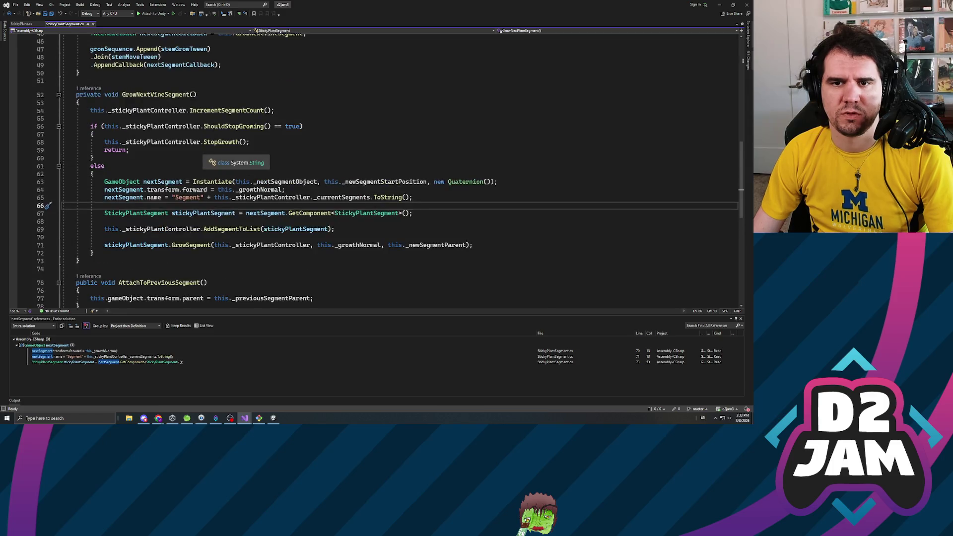
{"action": "left_click", "coordinate": [105, 245]}
{"action": "key", "text": "Up"}
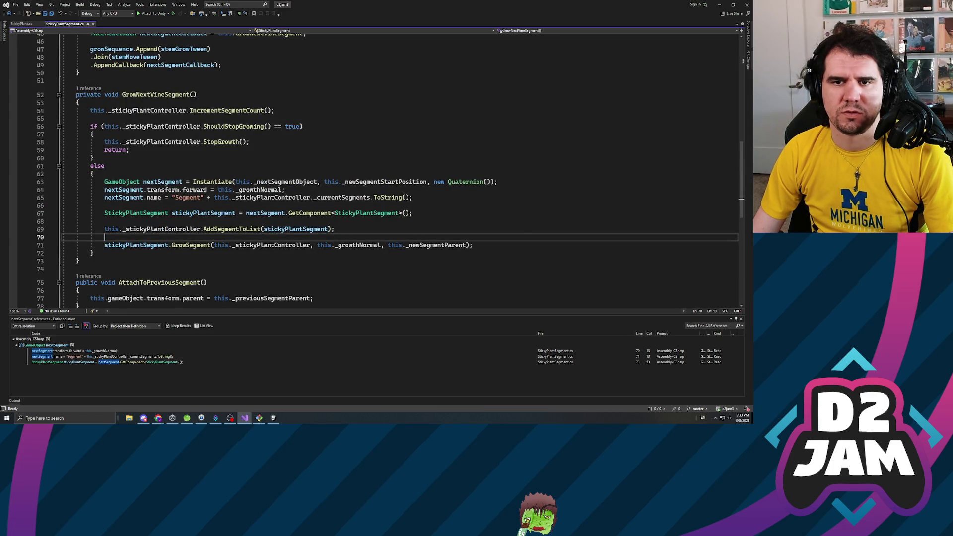
{"action": "scroll", "coordinate": [372, 171], "scroll_direction": "up", "scroll_amount": 2}
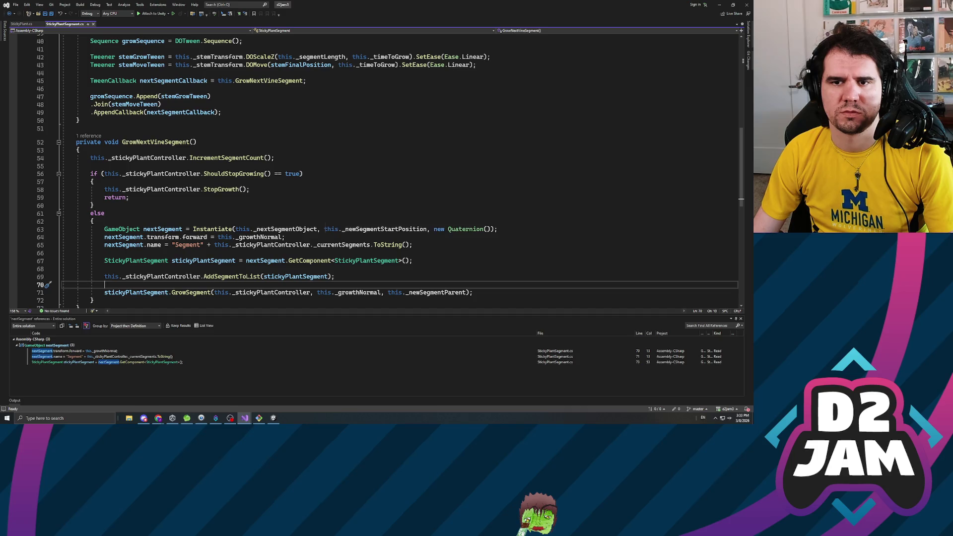
{"action": "left_click", "coordinate": [218, 174]}
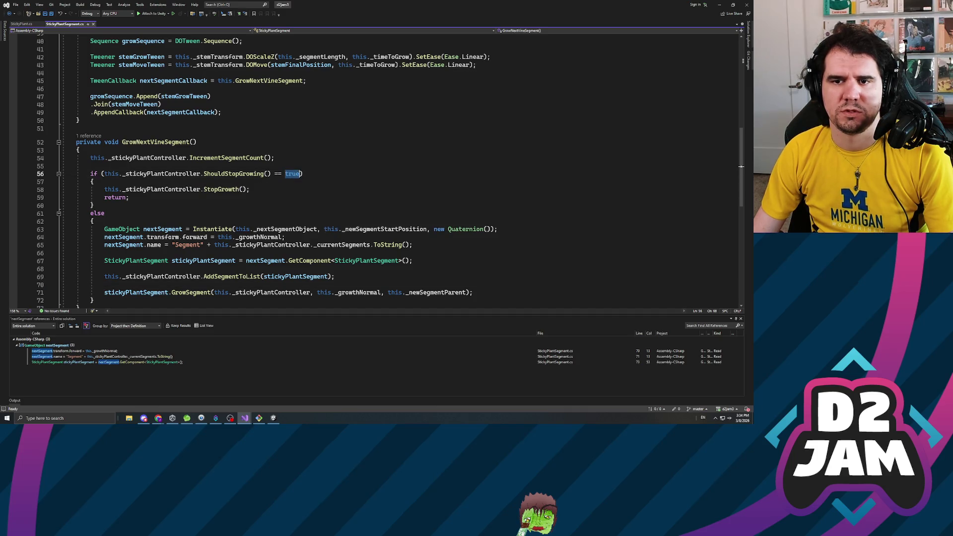
{"action": "double_click", "coordinate": [217, 174]}
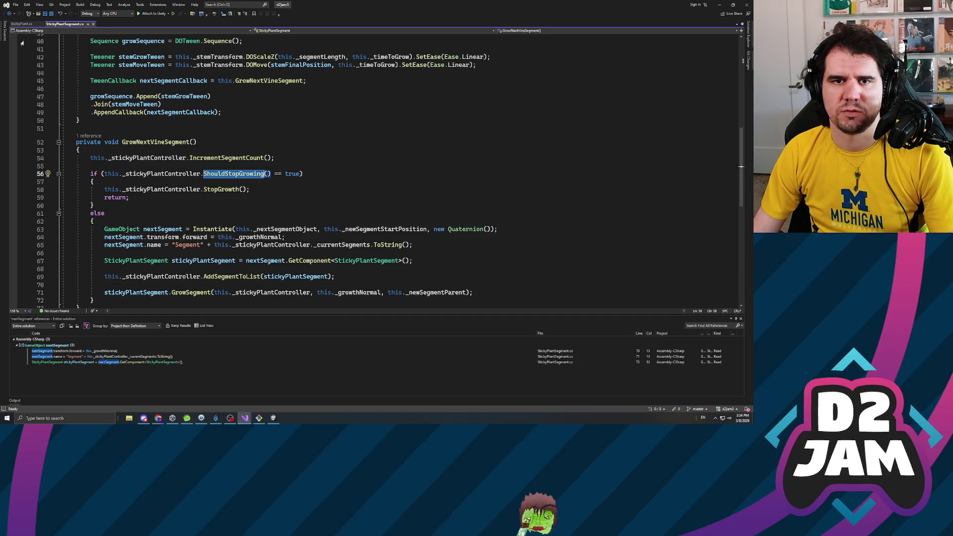
{"action": "left_click", "coordinate": [22, 25]}
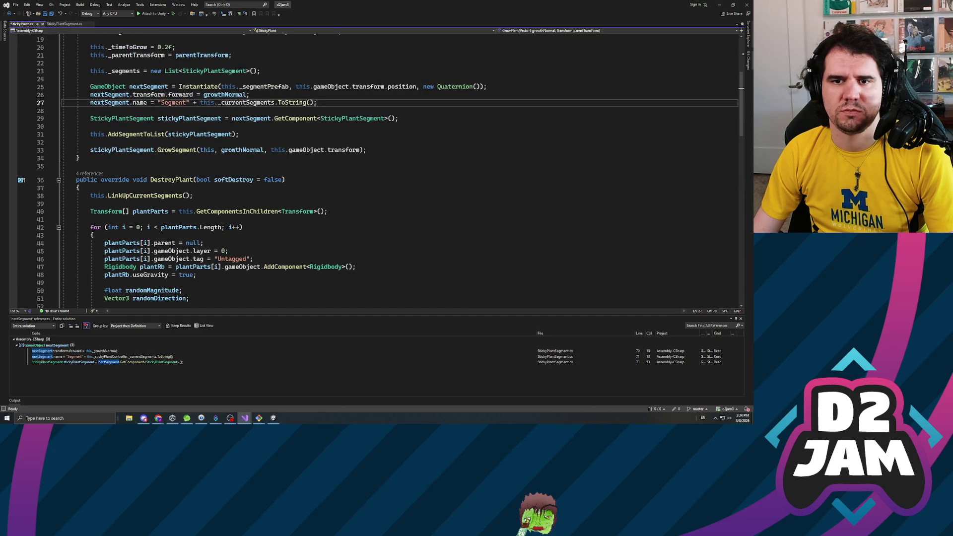
{"action": "scroll", "coordinate": [199, 159], "scroll_direction": "up", "scroll_amount": 3}
{"action": "scroll", "coordinate": [208, 166], "scroll_direction": "down", "scroll_amount": 7}
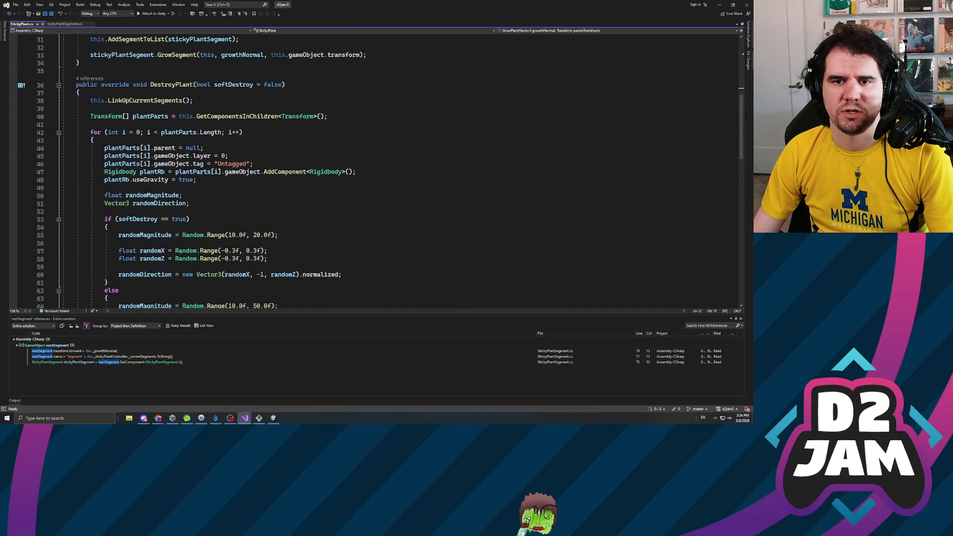
{"action": "scroll", "coordinate": [372, 169], "scroll_direction": "down", "scroll_amount": 8}
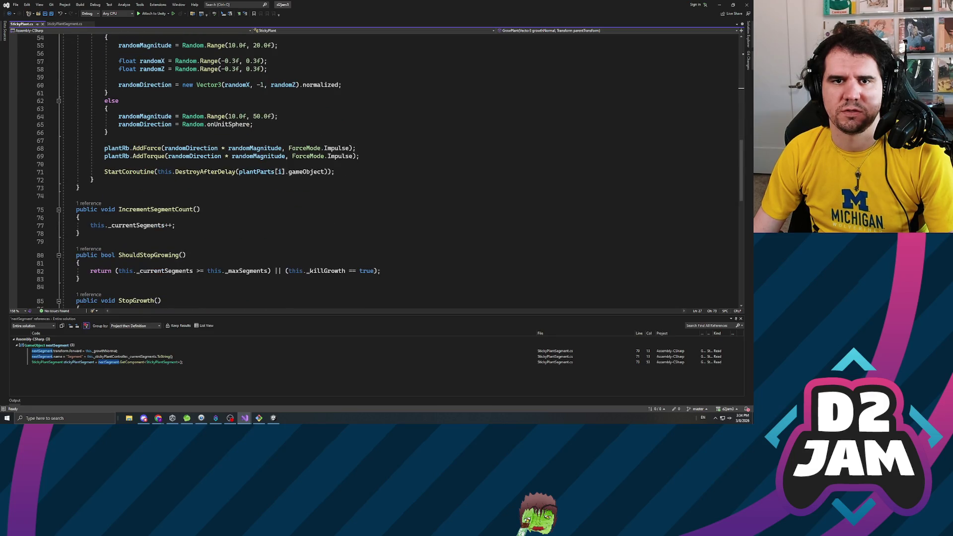
{"action": "scroll", "coordinate": [132, 168], "scroll_direction": "up", "scroll_amount": 15}
{"action": "left_click", "coordinate": [132, 168]}
{"action": "scroll", "coordinate": [373, 169], "scroll_direction": "down", "scroll_amount": 20}
{"action": "scroll", "coordinate": [373, 169], "scroll_direction": "up", "scroll_amount": 6}
{"action": "scroll", "coordinate": [372, 169], "scroll_direction": "up", "scroll_amount": 4}
{"action": "left_click", "coordinate": [90, 122]}
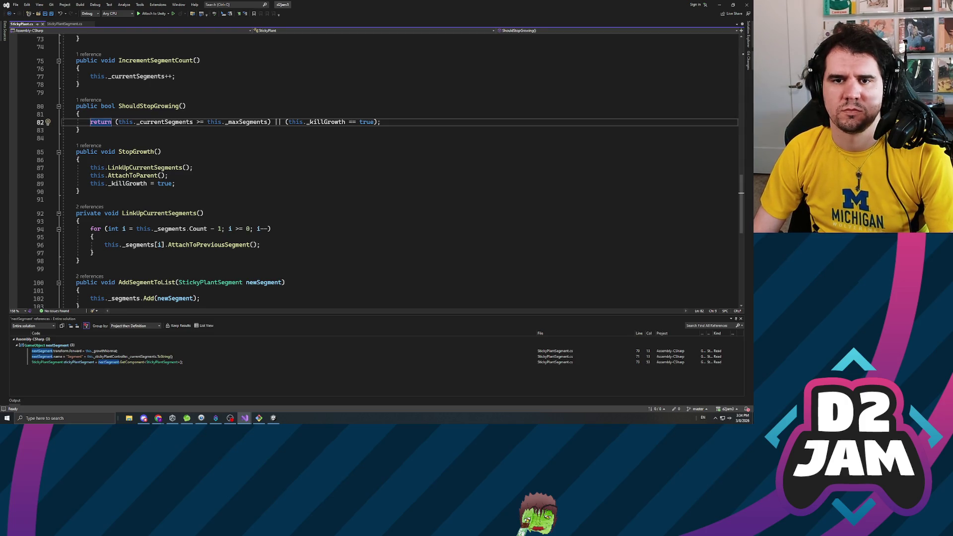
Insert a blank line above ShouldStopGrowing's return statement and re-indent the return.
{"action": "key", "text": "Return"}
{"action": "key", "text": "Return"}
{"action": "key", "text": "Up"}
{"action": "key", "text": "Down"}
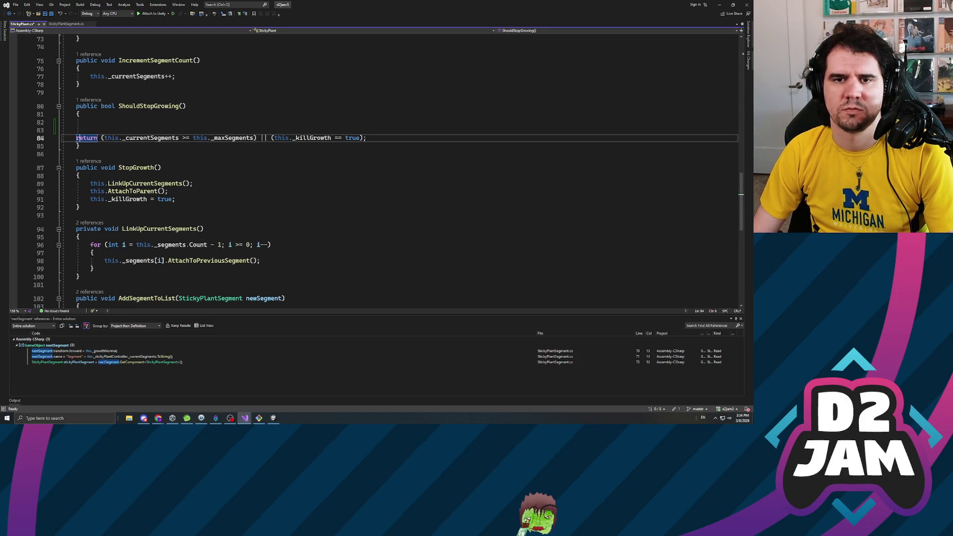
{"action": "key", "text": "Tab"}
{"action": "key", "text": "Up"}
{"action": "key", "text": "Up"}
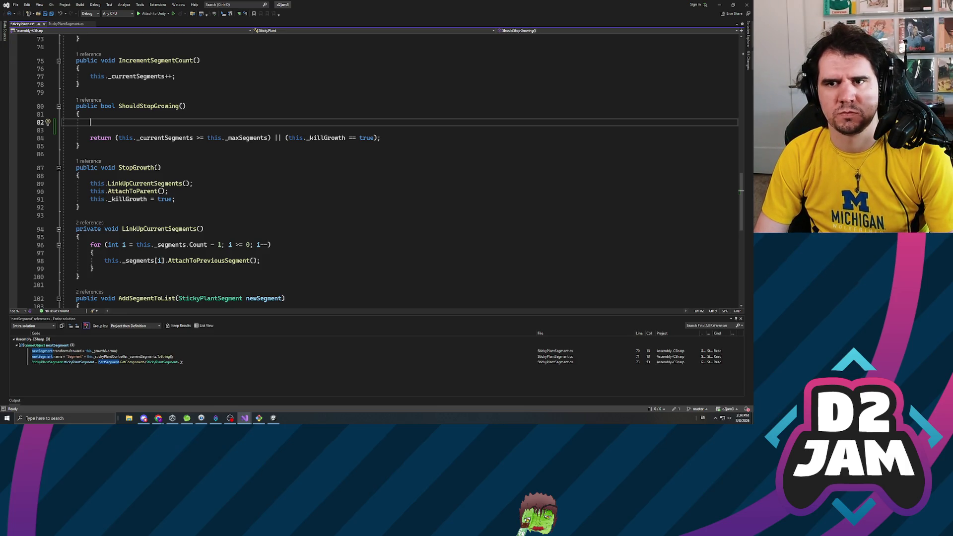
Add an empty public bool IsObstacleAhead() method below ShouldStopGrowing.
{"action": "key", "text": "Down"}
{"action": "key", "text": "Down"}
{"action": "key", "text": "Down"}
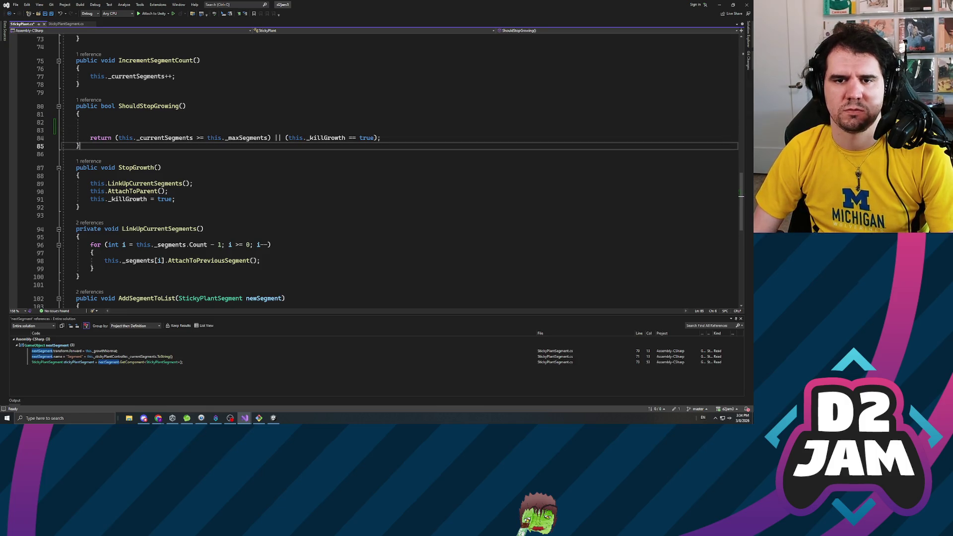
{"action": "key", "text": "Return"}
{"action": "key", "text": "Return"}
{"action": "key", "text": "Up"}
{"action": "type", "text": "public v"}
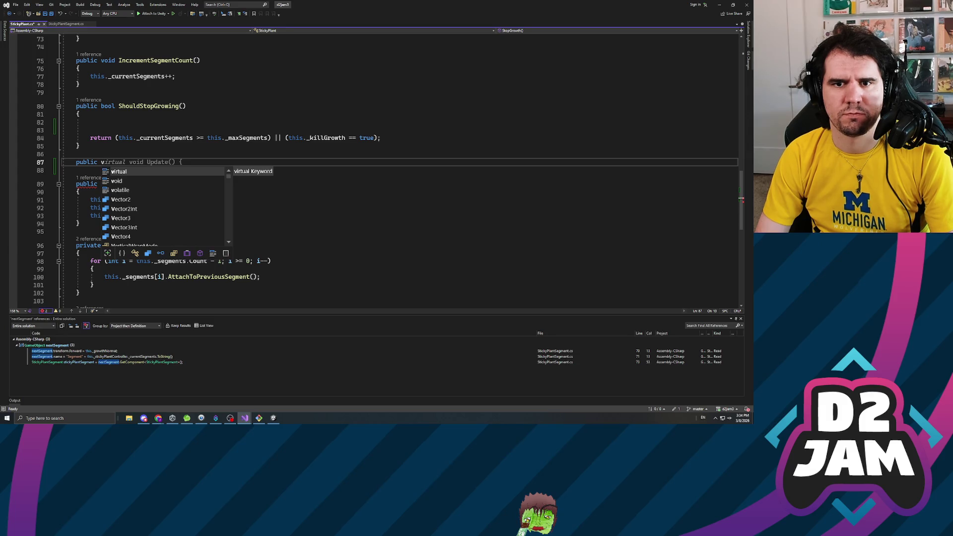
{"action": "type", "text": "oid"}
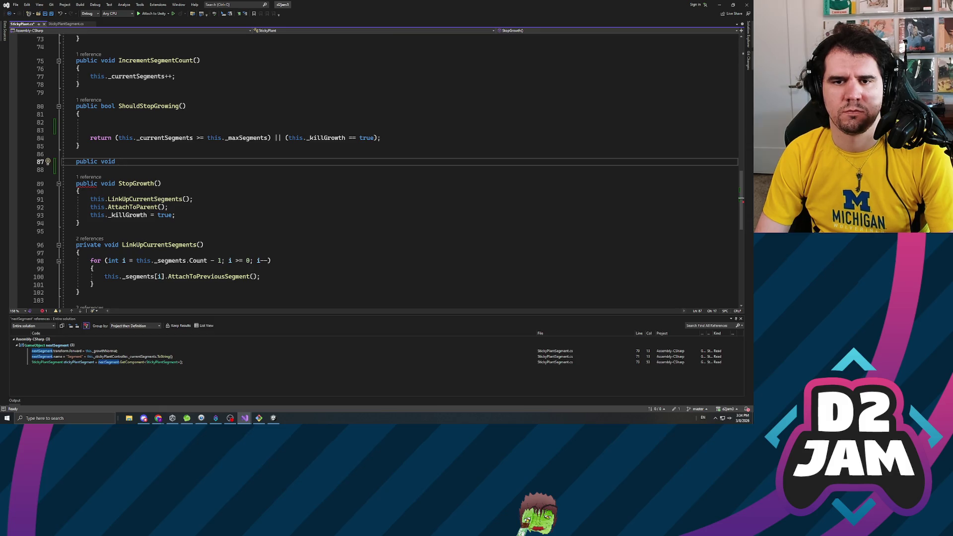
{"action": "key", "text": "BackSpace"}
{"action": "key", "text": "BackSpace"}
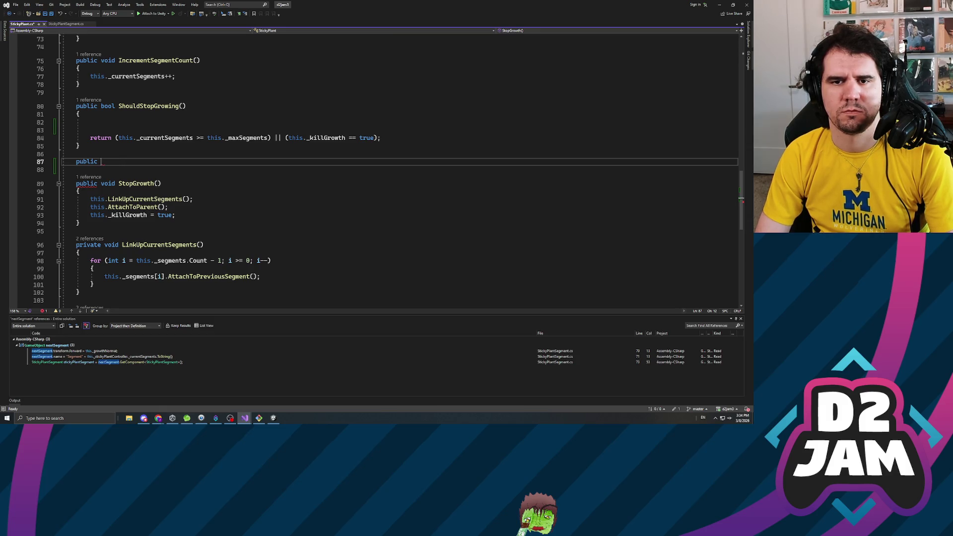
{"action": "type", "text": "bool "}
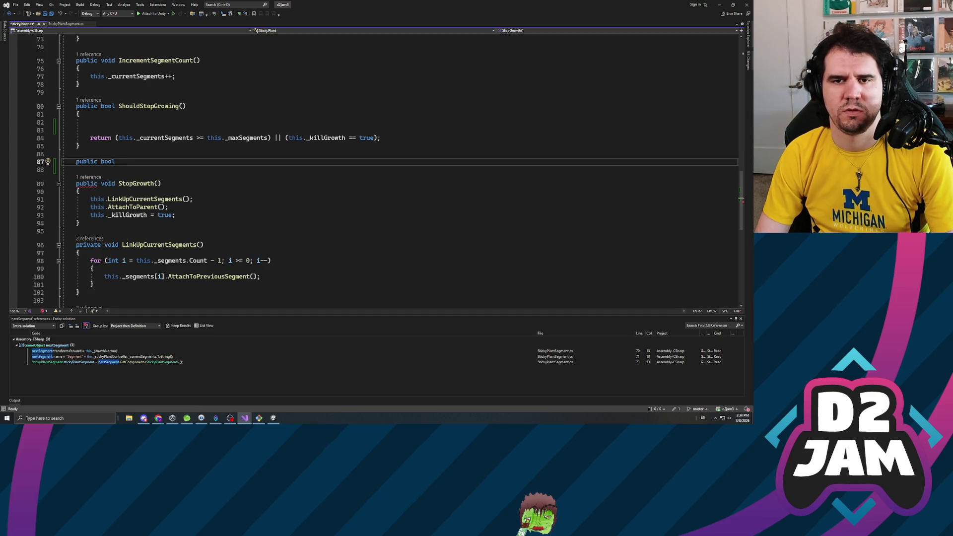
{"action": "type", "text": "Is"}
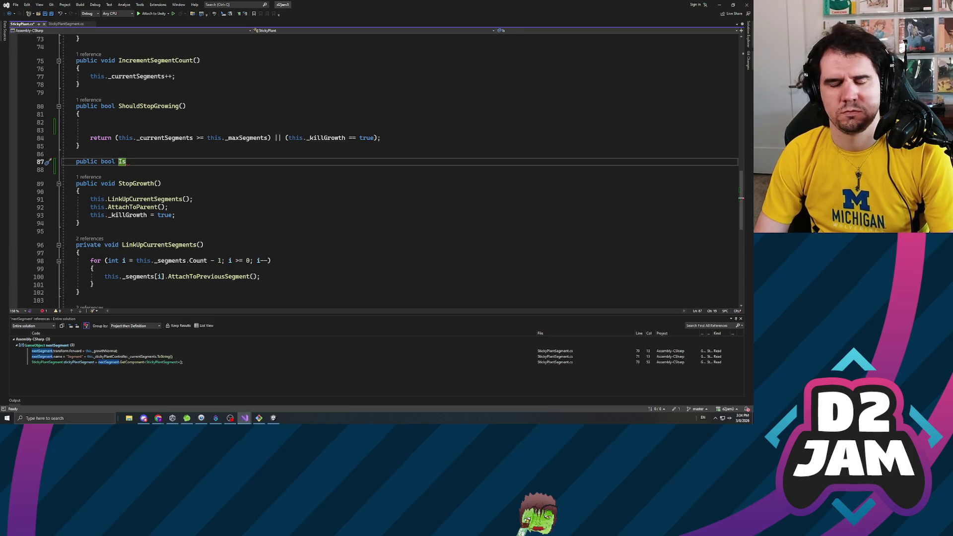
{"action": "type", "text": "Obstacle"}
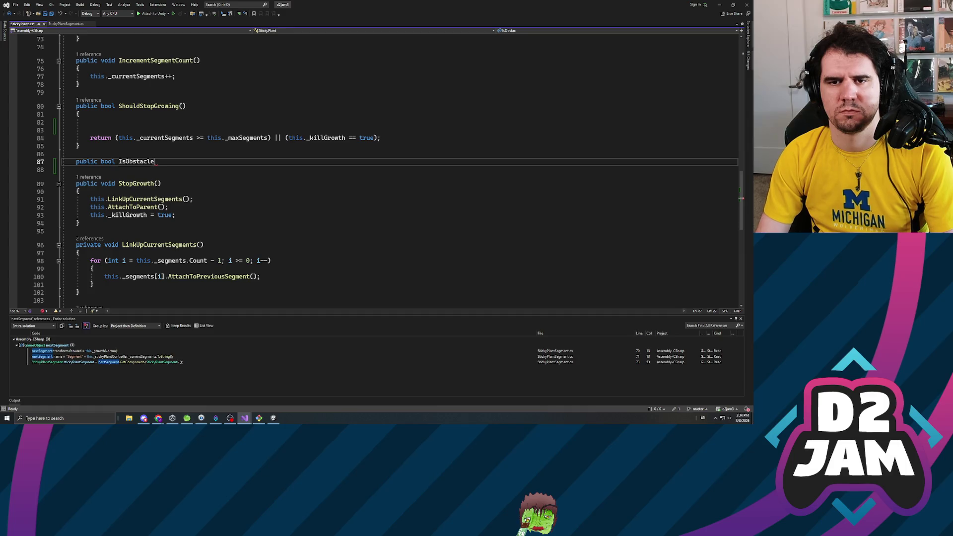
{"action": "type", "text": "Ahead()"}
{"action": "key", "text": "Return"}
{"action": "type", "text": "{}"}
{"action": "key", "text": "Return"}
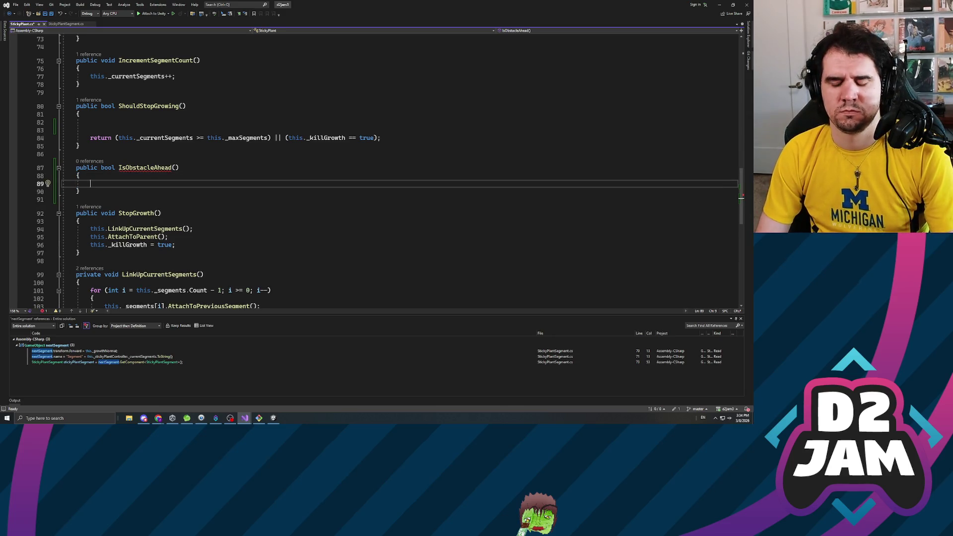
Start an if (Physics.Raycast( line and review the segment fields in StickyPlant.cs and StickyPlantSegment.cs.
{"action": "type", "text": "if "}
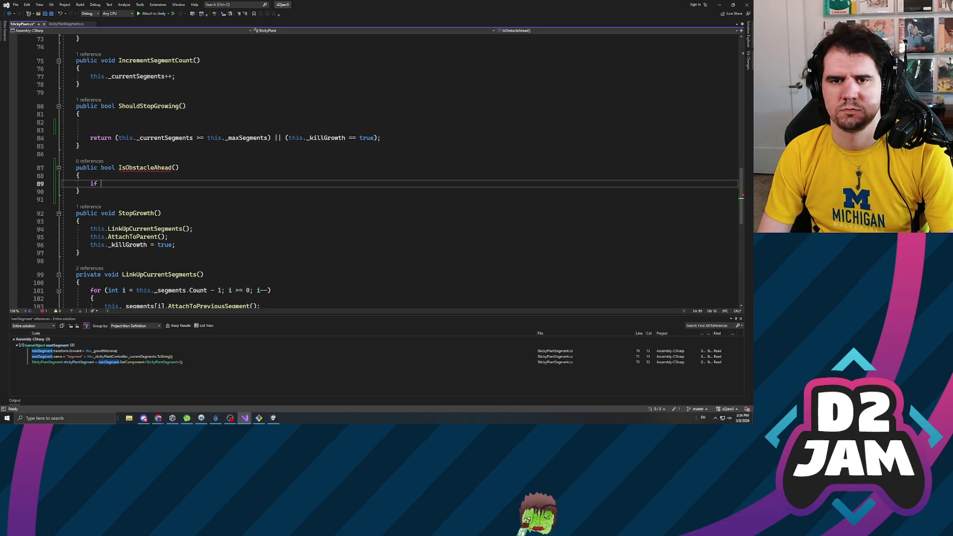
{"action": "type", "text": "(Physics.Raycast"}
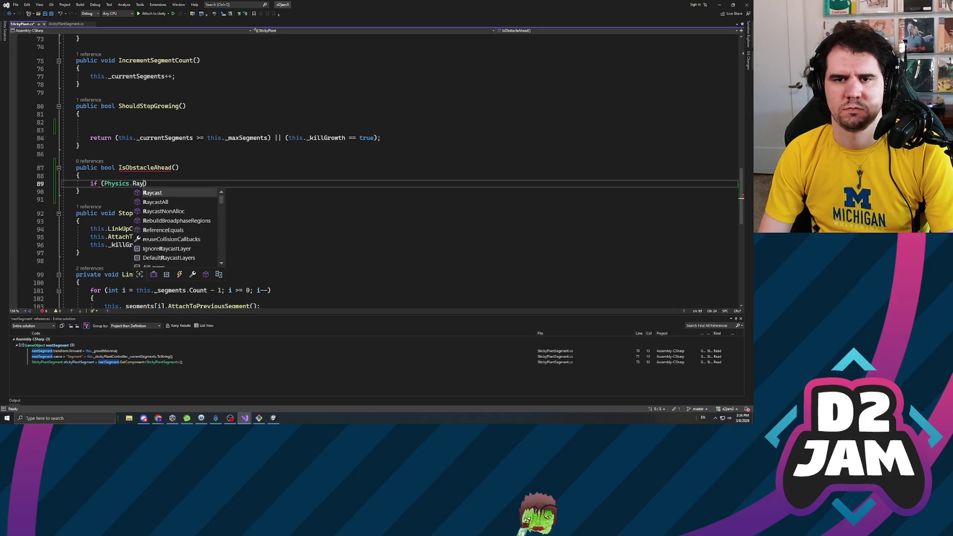
{"action": "type", "text": "("}
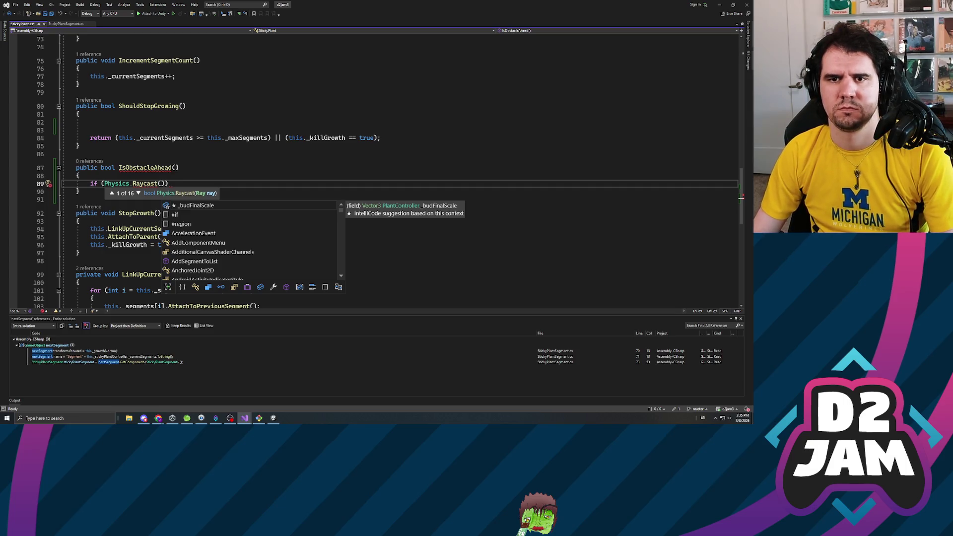
{"action": "scroll", "coordinate": [373, 169], "scroll_direction": "up", "scroll_amount": 5}
{"action": "scroll", "coordinate": [373, 169], "scroll_direction": "down", "scroll_amount": 2}
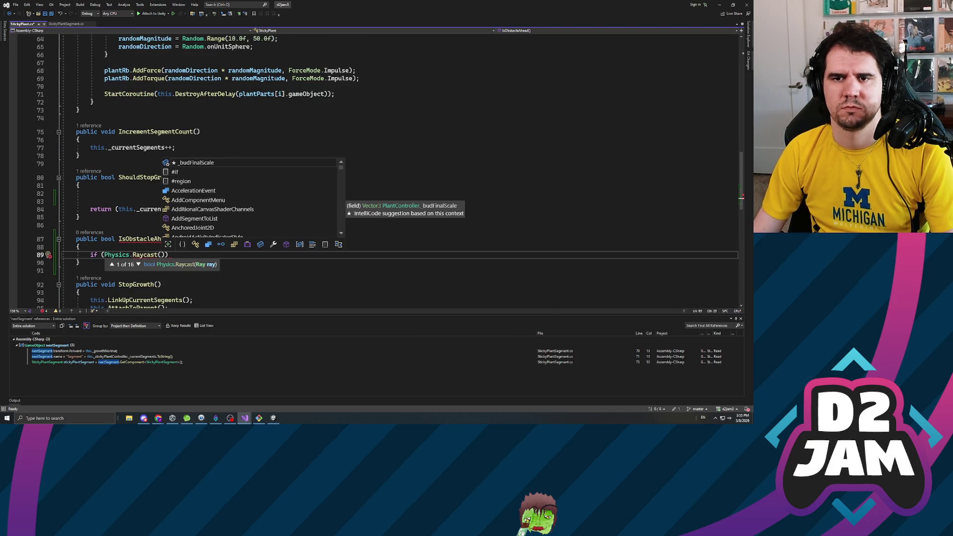
{"action": "left_click", "coordinate": [85, 140]}
{"action": "scroll", "coordinate": [372, 169], "scroll_direction": "up", "scroll_amount": 20}
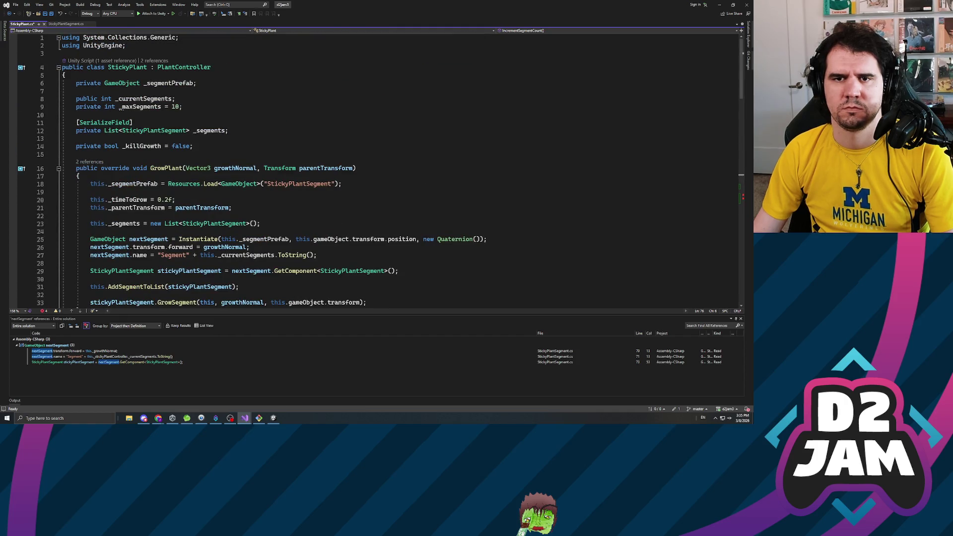
{"action": "double_click", "coordinate": [144, 98]}
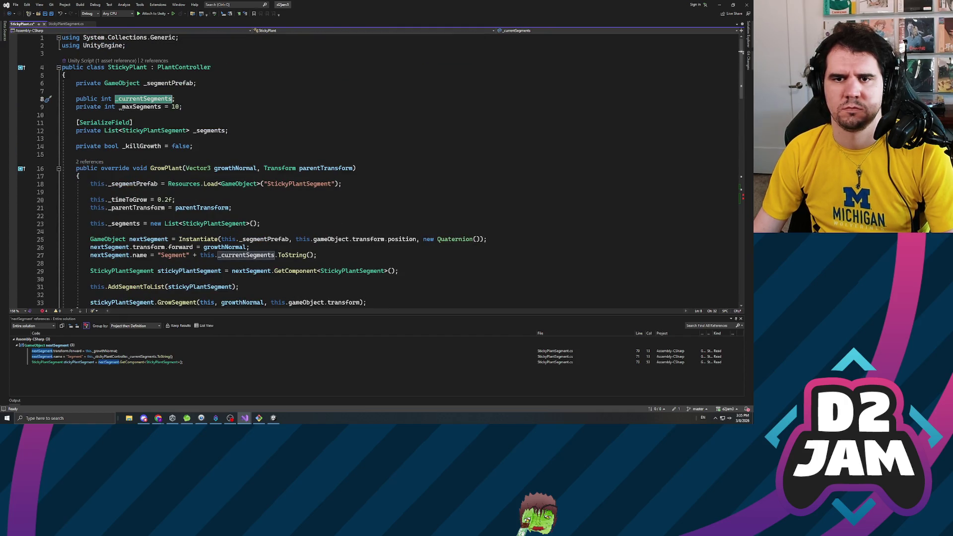
{"action": "scroll", "coordinate": [298, 169], "scroll_direction": "down", "scroll_amount": 7}
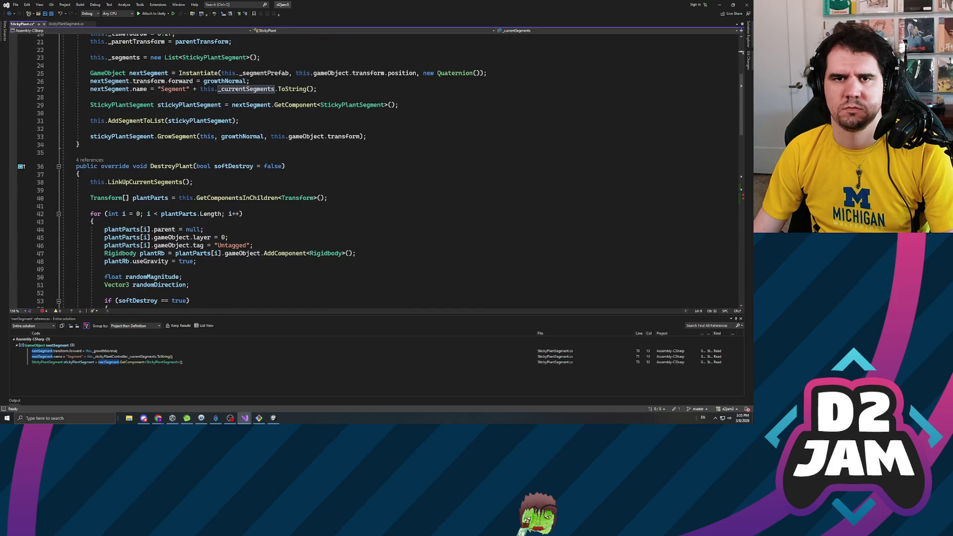
{"action": "left_click", "coordinate": [66, 25]}
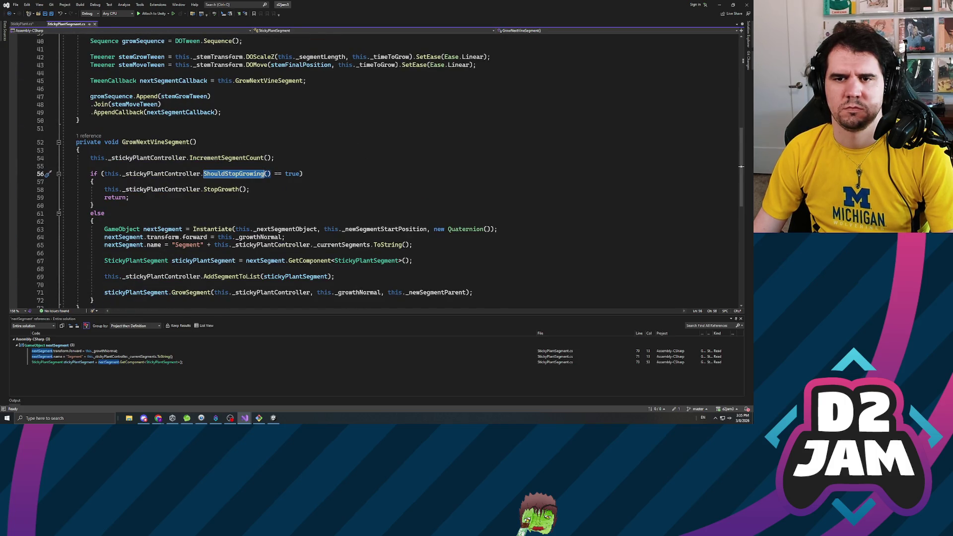
{"action": "left_click", "coordinate": [23, 24]}
{"action": "scroll", "coordinate": [347, 169], "scroll_direction": "down", "scroll_amount": 8}
{"action": "scroll", "coordinate": [372, 169], "scroll_direction": "down", "scroll_amount": 5}
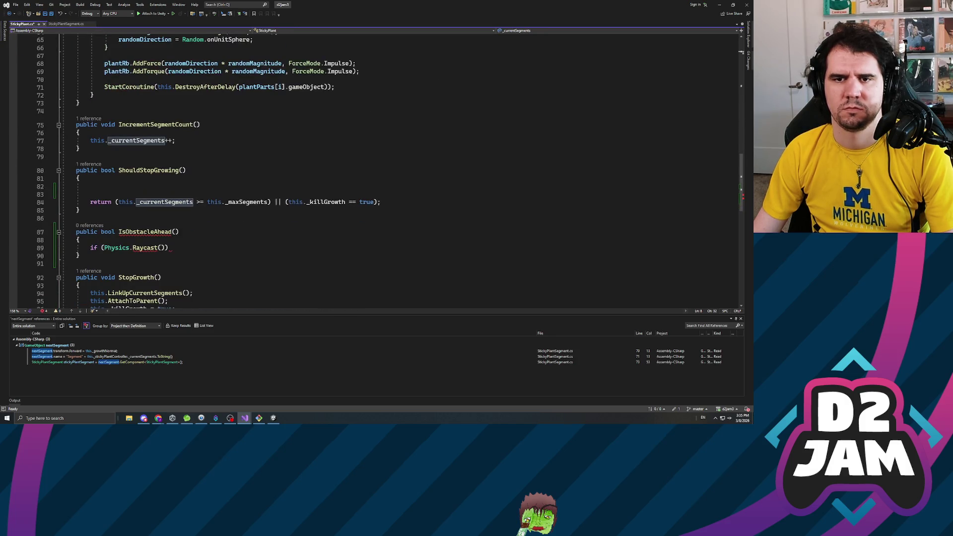
{"action": "scroll", "coordinate": [348, 168], "scroll_direction": "down", "scroll_amount": 2}
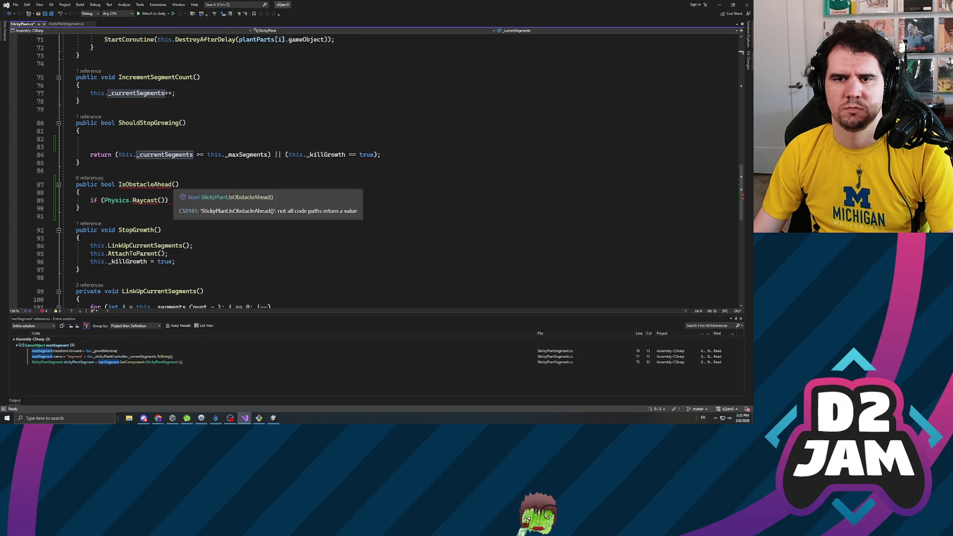
Add a float distanceAhead parameter to IsObstacleAhead and save the file.
{"action": "double_click", "coordinate": [145, 184]}
{"action": "left_click", "coordinate": [177, 184]}
{"action": "type", "text": "float distance"}
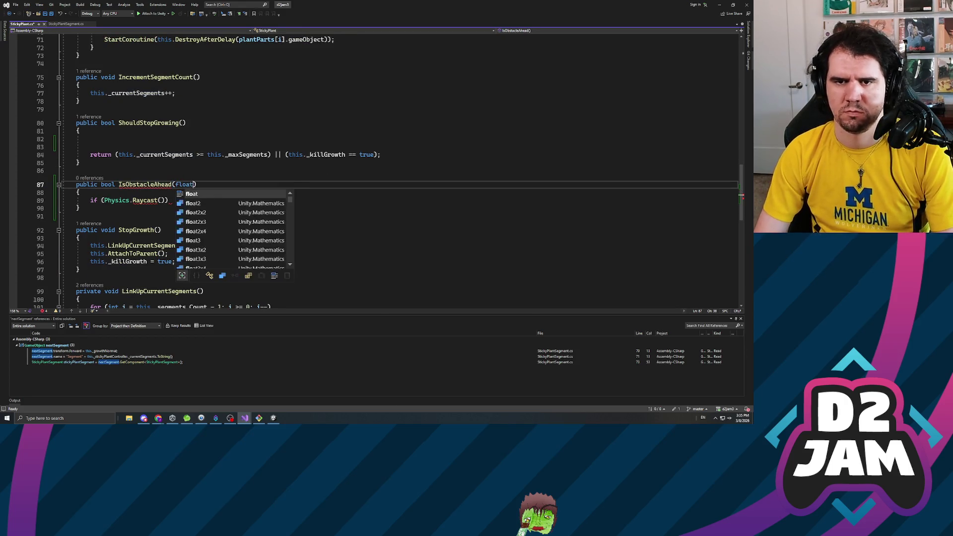
{"action": "type", "text": "Ahead"}
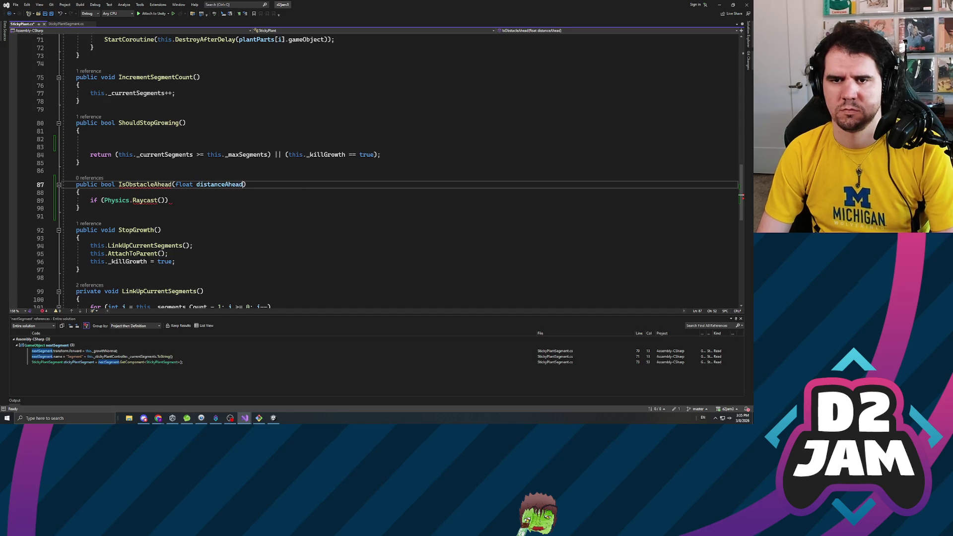
{"action": "key", "text": "ctrl+s"}
Pass this._segments[this._segments.Count - 1] as the Raycast argument.
{"action": "left_click", "coordinate": [169, 200]}
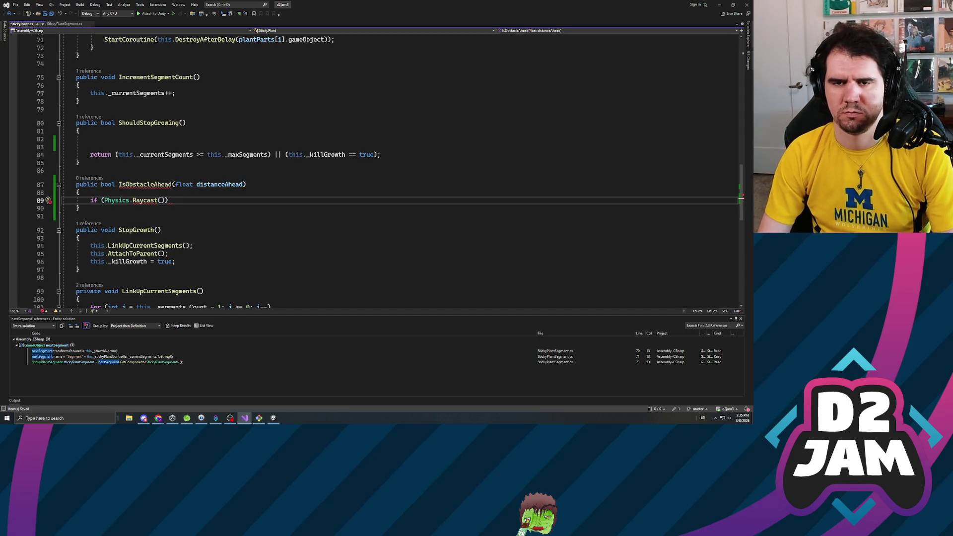
{"action": "type", "text": "this._segment"}
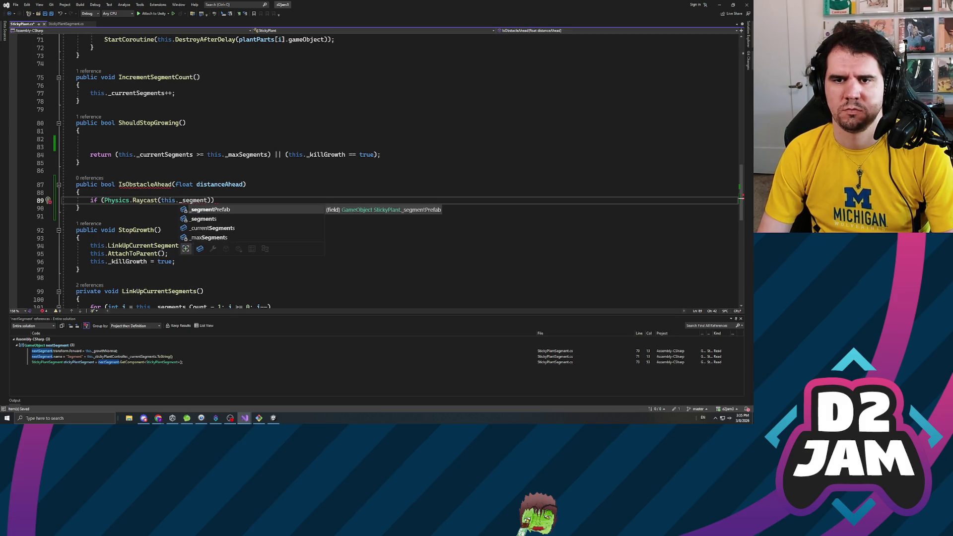
{"action": "scroll", "coordinate": [372, 169], "scroll_direction": "up", "scroll_amount": 15}
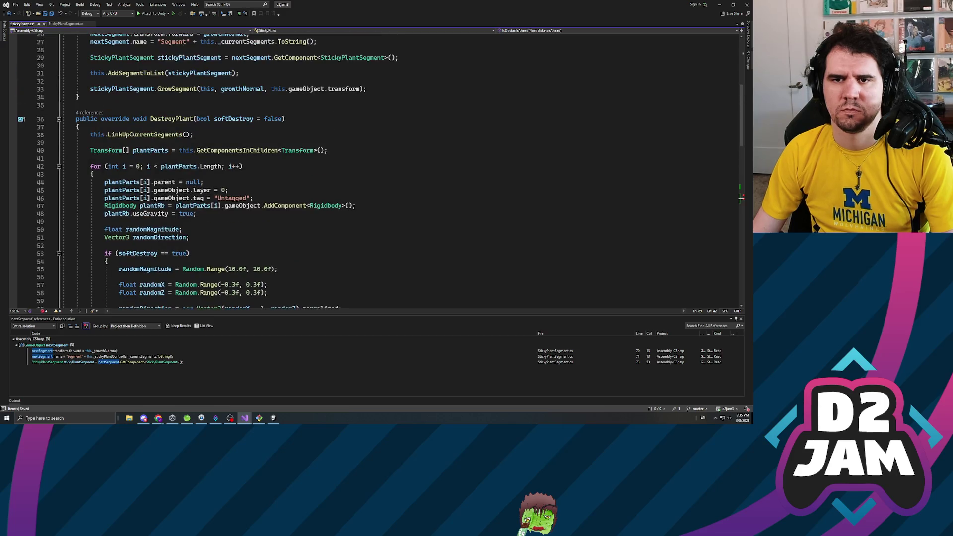
{"action": "scroll", "coordinate": [373, 169], "scroll_direction": "down", "scroll_amount": 14}
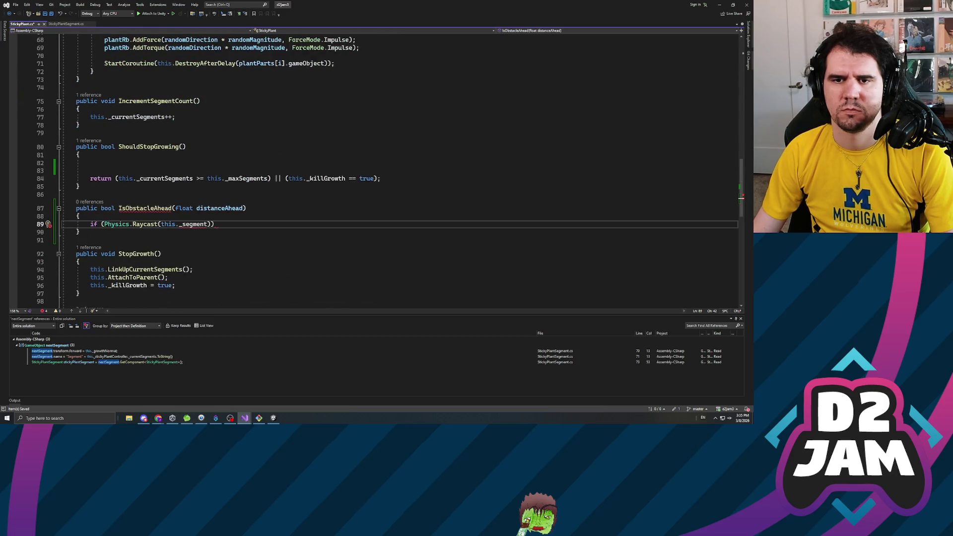
{"action": "double_click", "coordinate": [194, 225]}
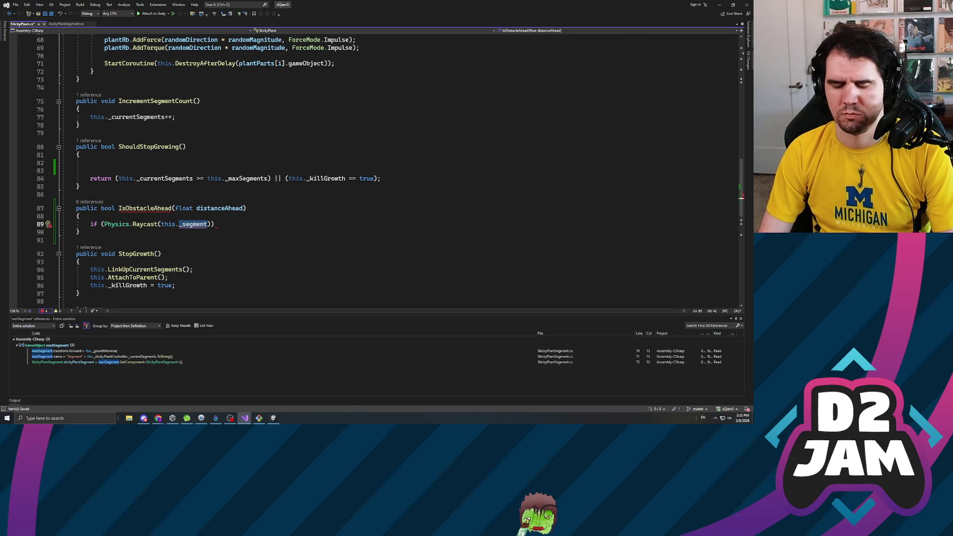
{"action": "type", "text": "_segments[segments"}
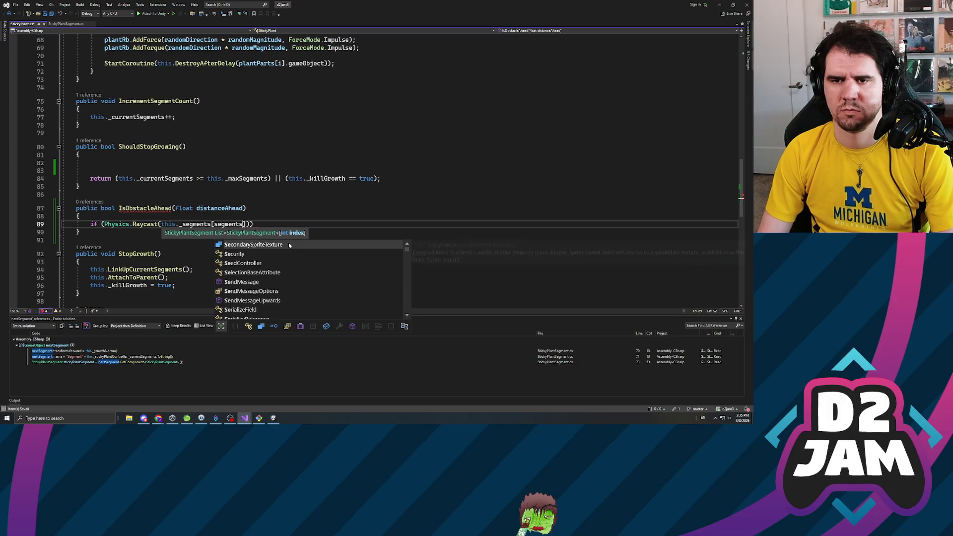
{"action": "key", "text": "BackSpace"}
{"action": "key", "text": "BackSpace"}
{"action": "key", "text": "BackSpace"}
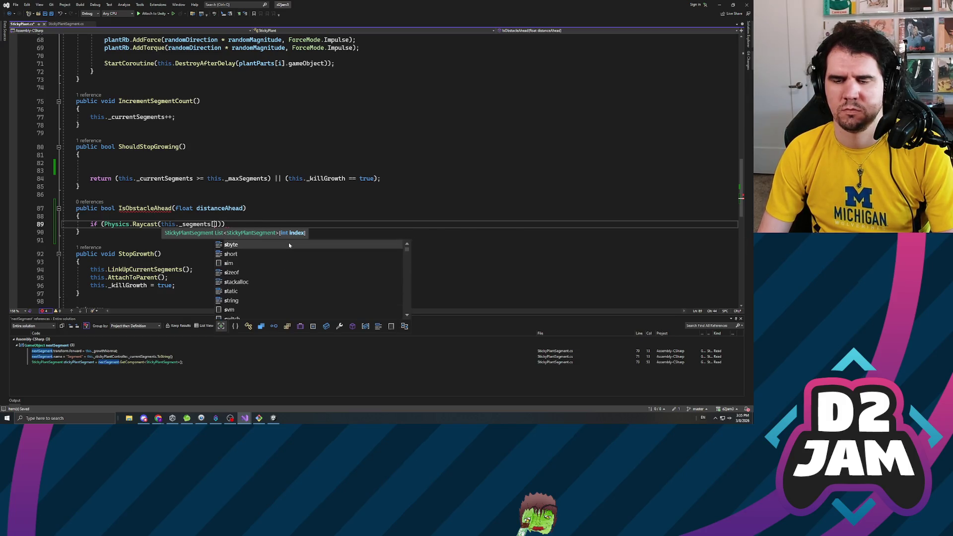
{"action": "type", "text": "this._segments"}
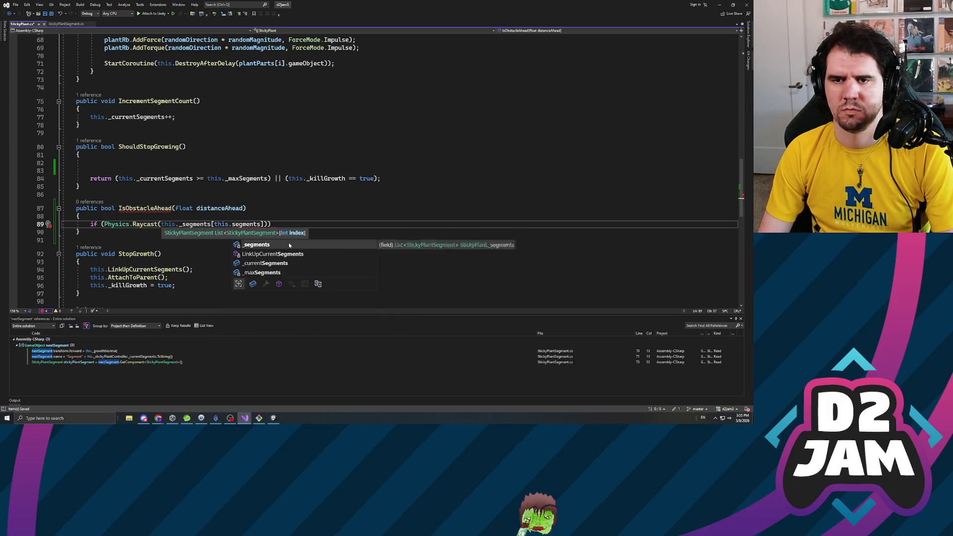
{"action": "type", "text": ".Count - 1"}
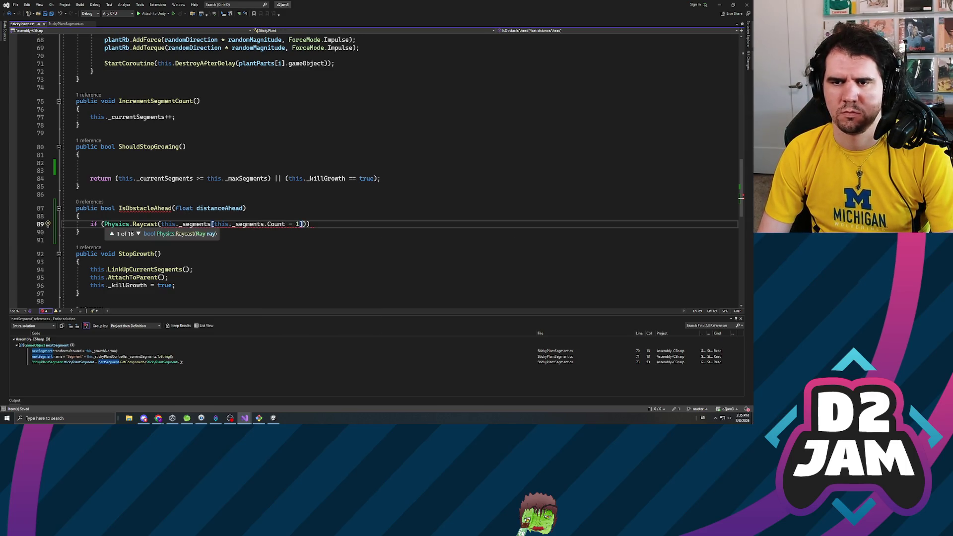
Begin a Vector3 originPoint declaration from the last segment on a new line above the if.
{"action": "key", "text": "Home"}
{"action": "key", "text": "Return"}
{"action": "key", "text": "Up"}
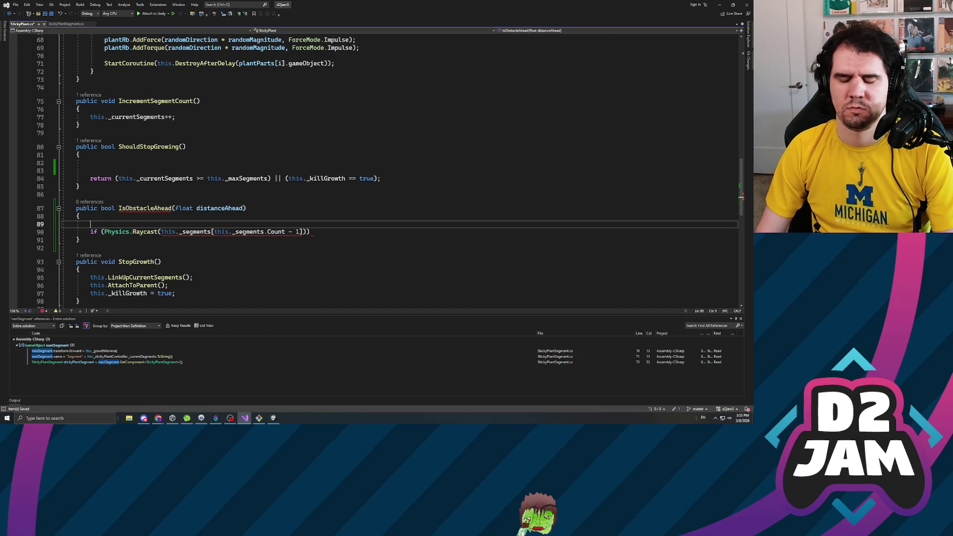
{"action": "type", "text": "Vector3 "}
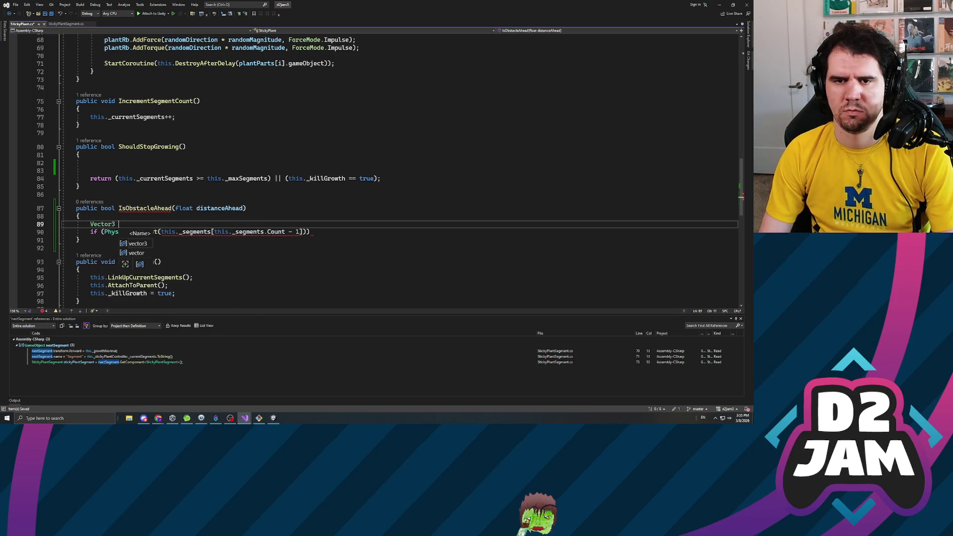
{"action": "type", "text": "originPoint ="}
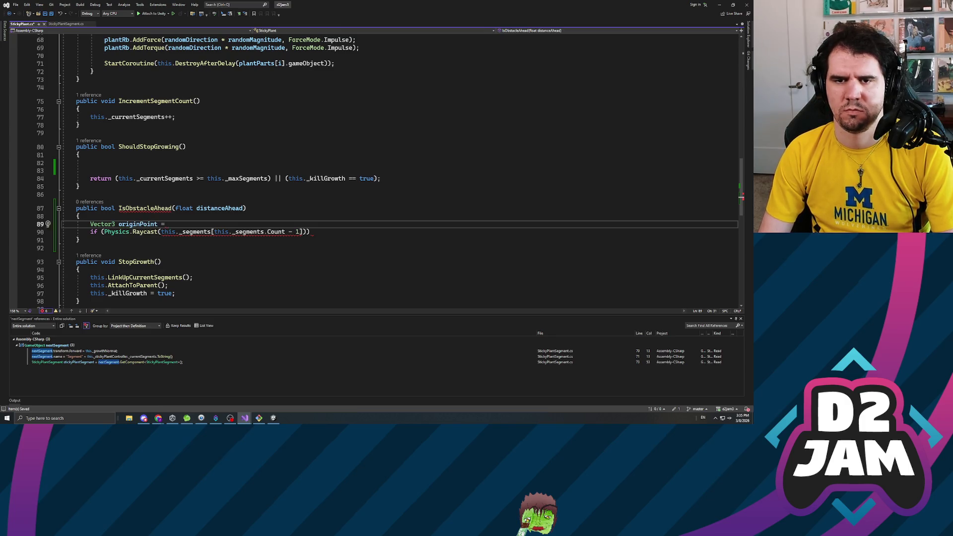
{"action": "type", "text": " this._segments[this."}
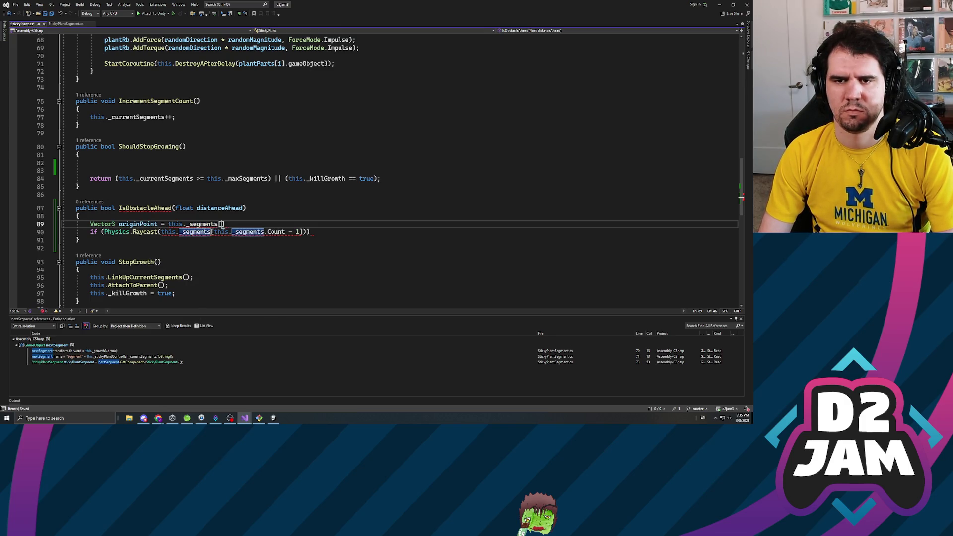
{"action": "type", "text": "_segments.Count"}
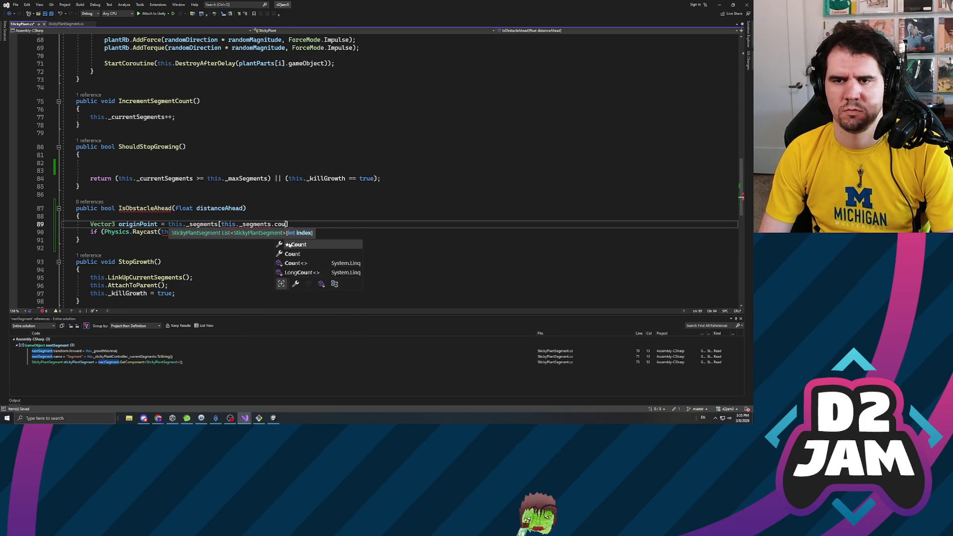
{"action": "type", "text": "]"}
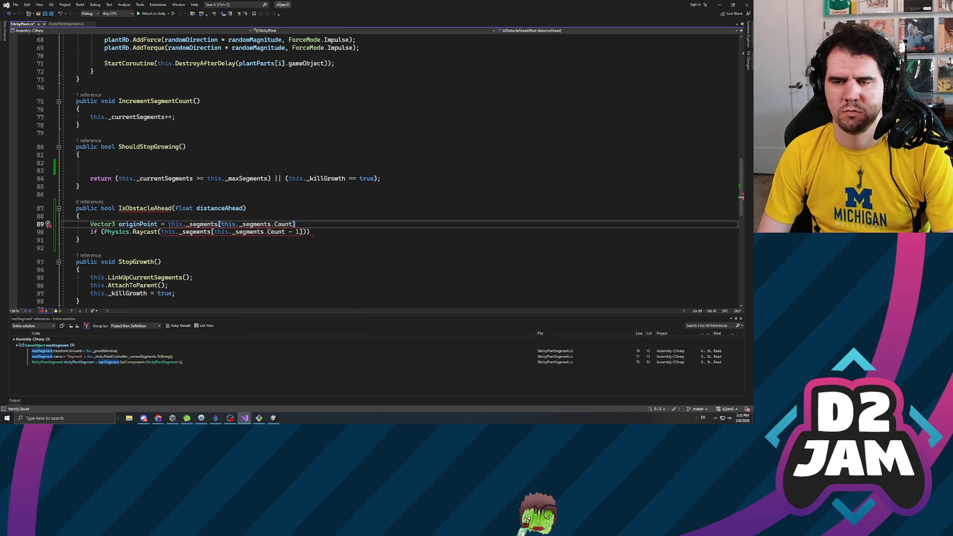
{"action": "type", "text": ".gameZO"}
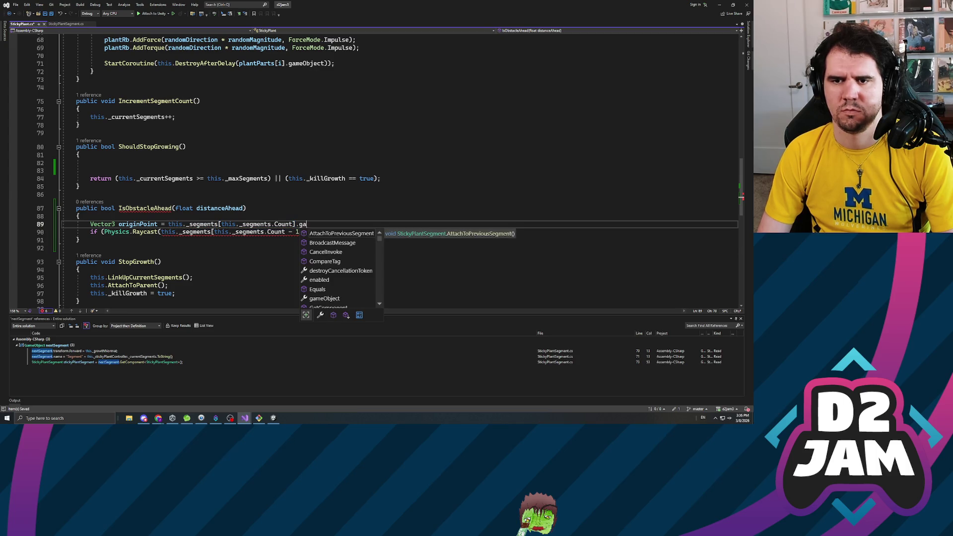
Finish originPoint as the segment's gameObject.transform.position.
{"action": "key", "text": "BackSpace"}
{"action": "key", "text": "BackSpace"}
{"action": "type", "text": "Object.posi"}
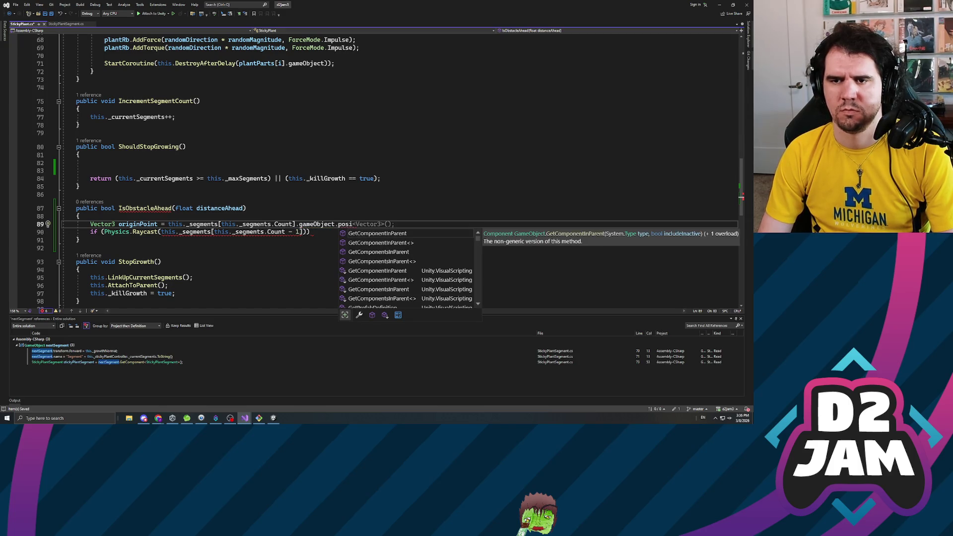
{"action": "key", "text": "BackSpace"}
{"action": "key", "text": "BackSpace"}
{"action": "key", "text": "BackSpace"}
{"action": "key", "text": "BackSpace"}
{"action": "type", "text": "transform.ps"}
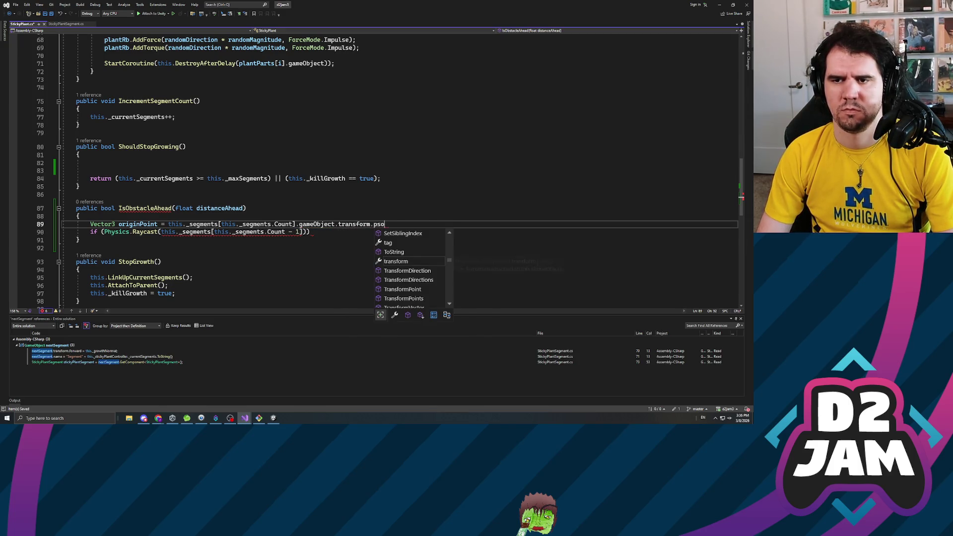
{"action": "type", "text": "osti"}
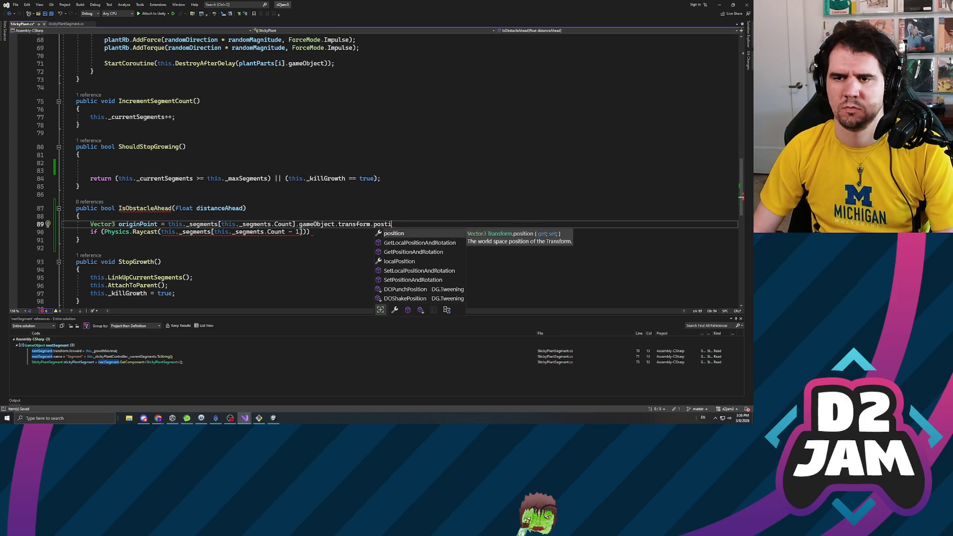
{"action": "key", "text": "Tab"}
{"action": "type", "text": ";"}
Clear the old argument from the Raycast call and rejoin its closing parentheses.
{"action": "key", "text": "Down"}
{"action": "key", "text": "Left"}
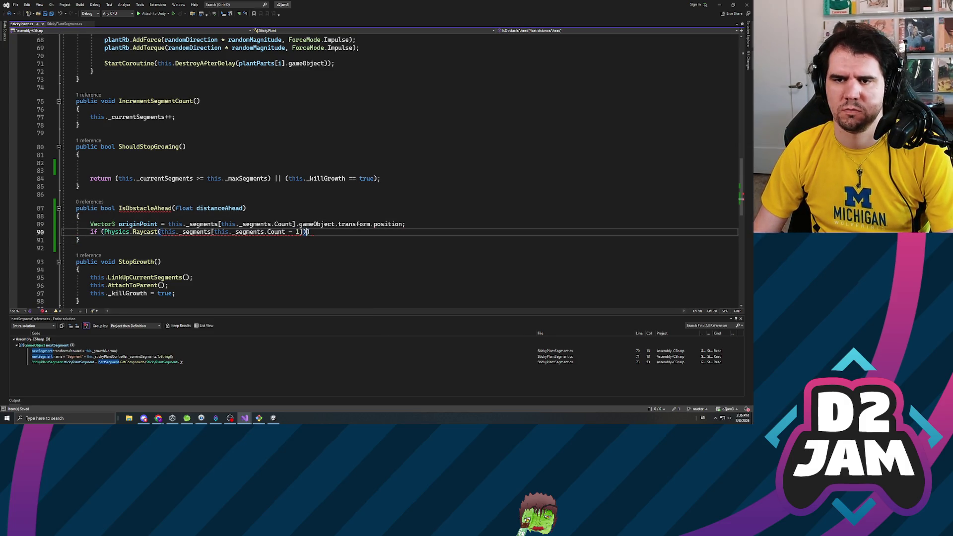
{"action": "key", "text": "shift+Left"}
{"action": "key", "text": "shift+Left"}
{"action": "key", "text": "shift+Left"}
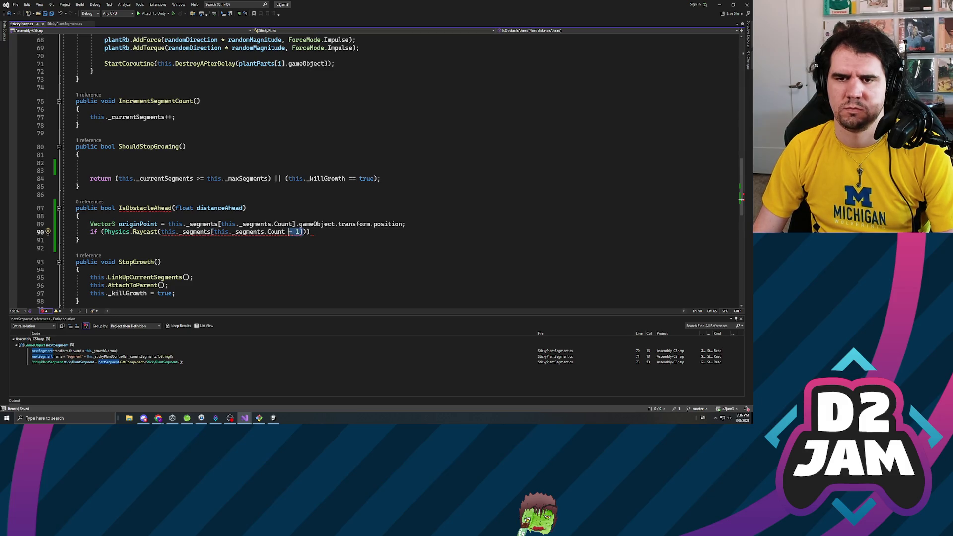
{"action": "key", "text": "shift+Left"}
{"action": "key", "text": "shift+Left"}
{"action": "key", "text": "shift+Left"}
{"action": "key", "text": "Return"}
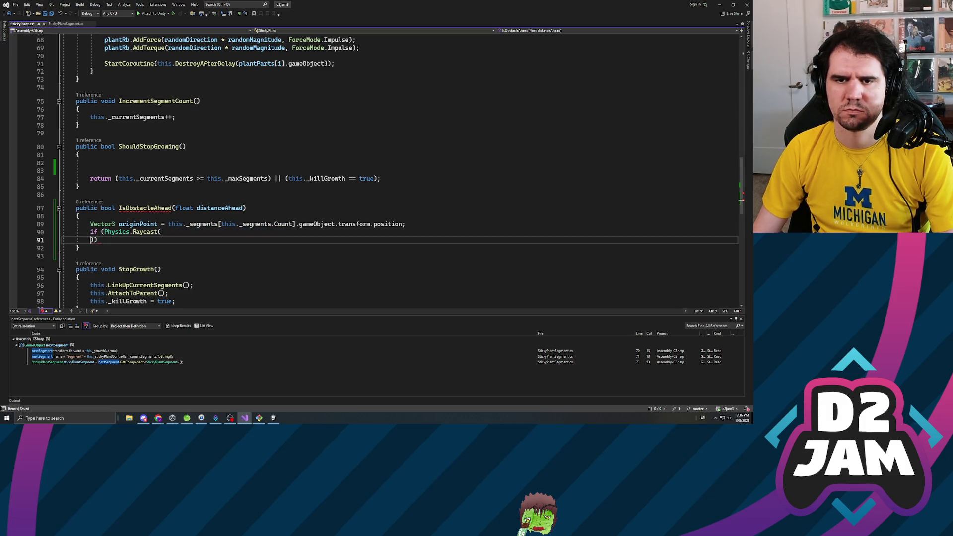
{"action": "key", "text": "BackSpace"}
{"action": "key", "text": "BackSpace"}
{"action": "key", "text": "BackSpace"}
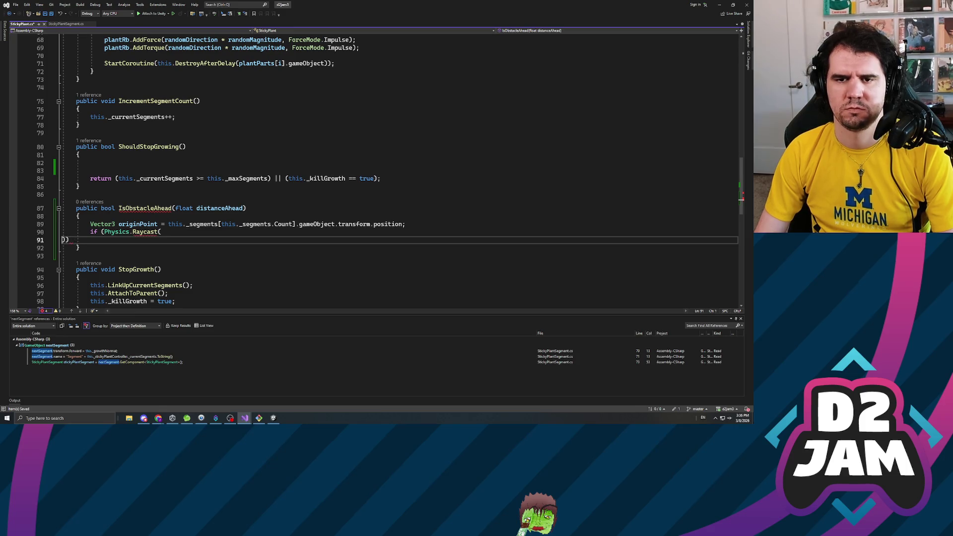
Fill Raycast with originPoint, transform.forward, distanceAhead and LayerMask.NameToLayer("Plantable"), then save.
{"action": "type", "text": "originPoint, "}
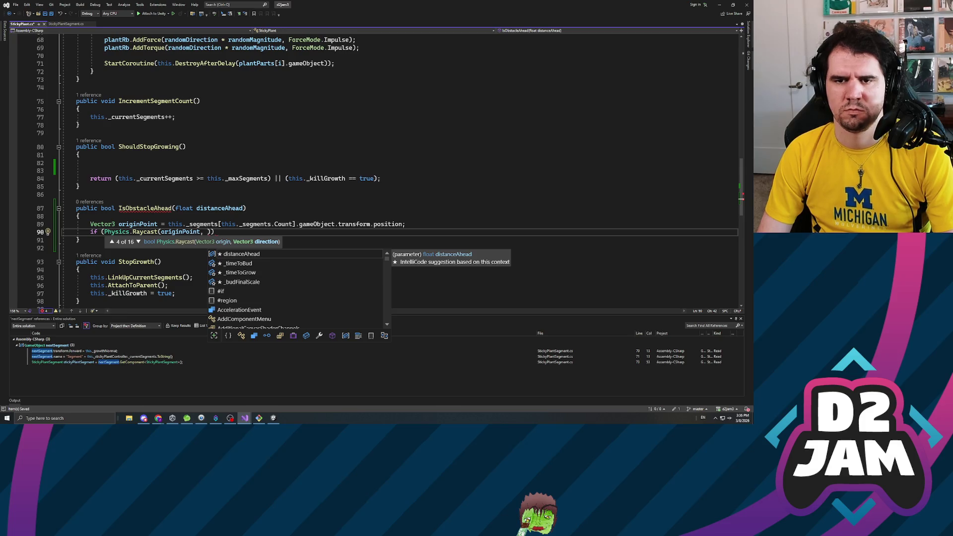
{"action": "type", "text": "this."}
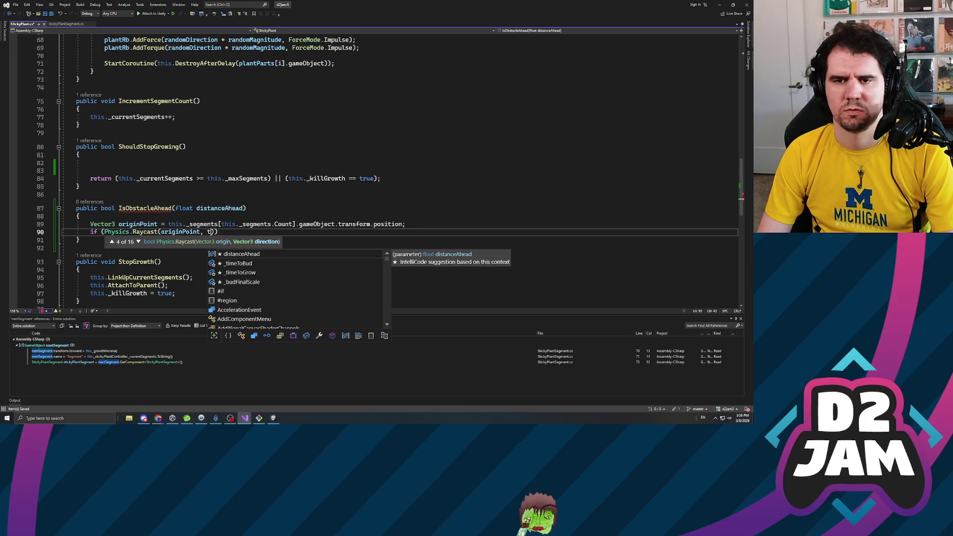
{"action": "type", "text": "gameObject.t"}
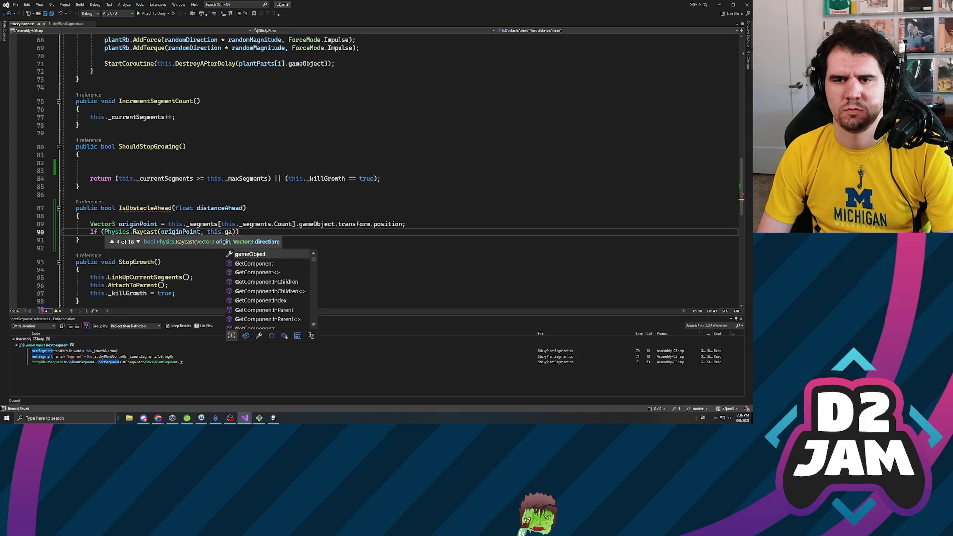
{"action": "type", "text": "ransform.forwa"}
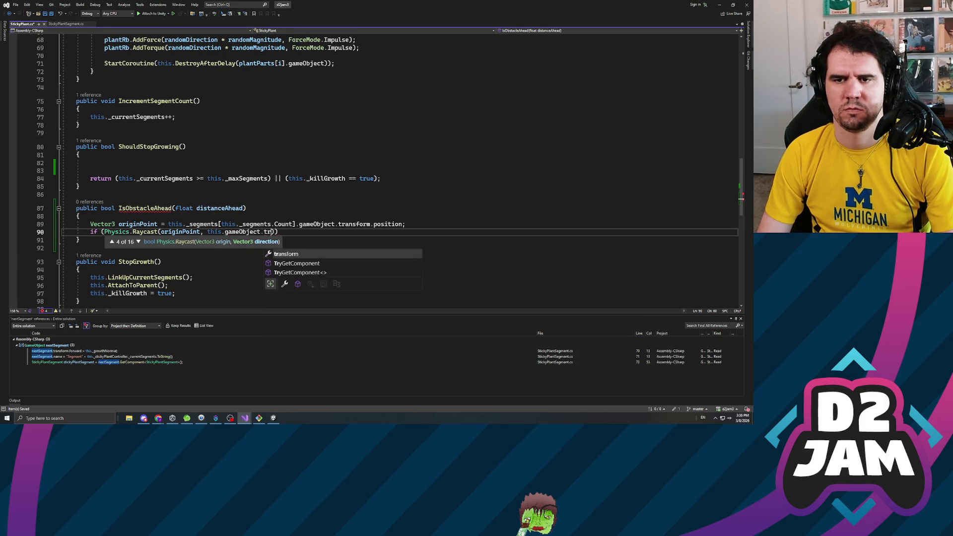
{"action": "type", "text": "rd"}
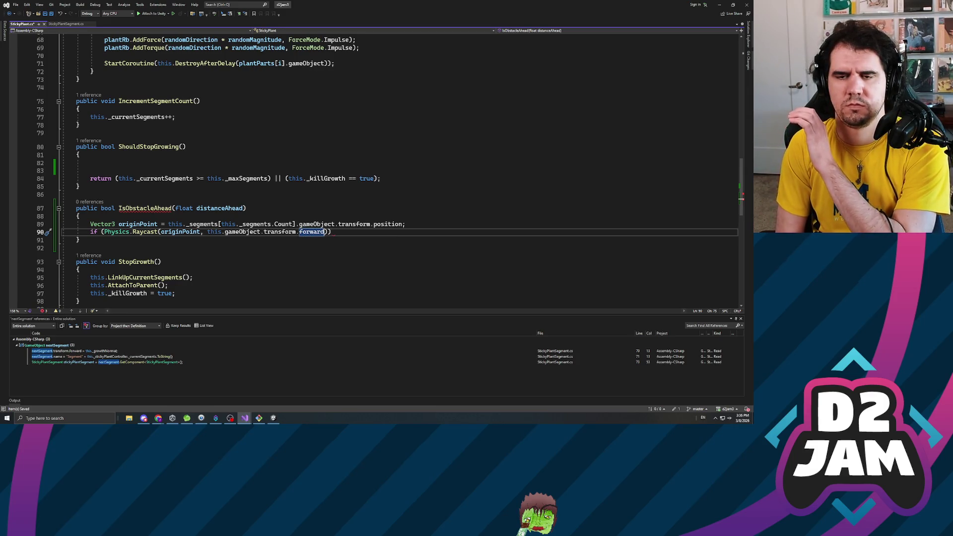
{"action": "type", "text": ", "}
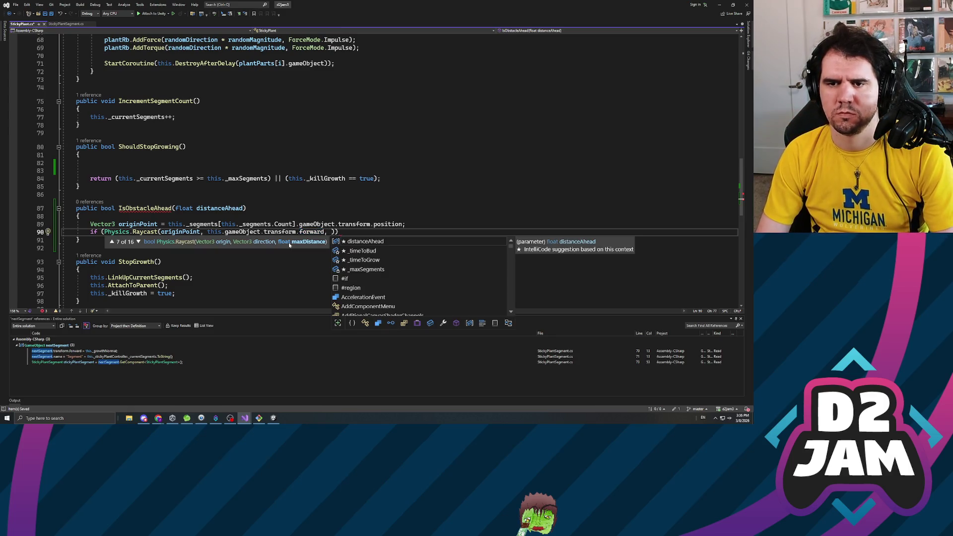
{"action": "type", "text": "distanceAhead"}
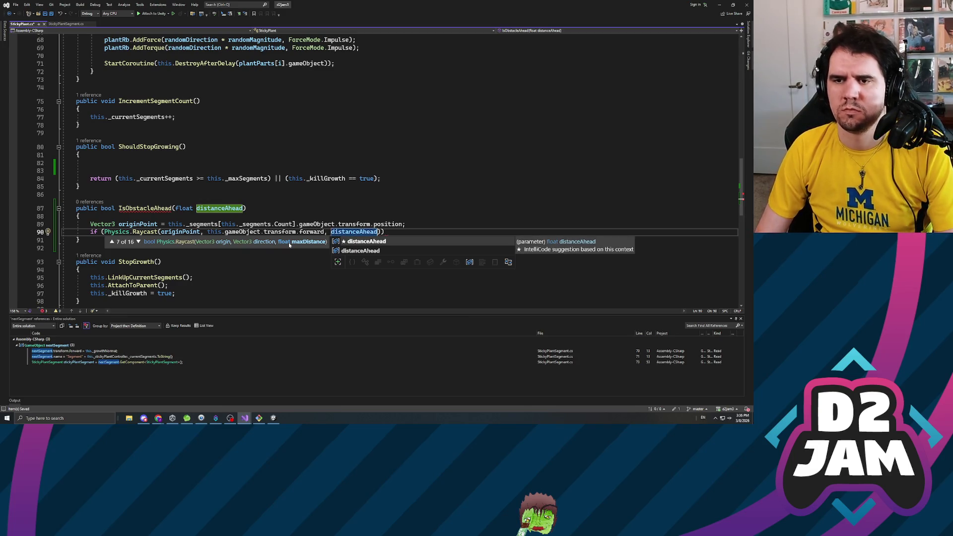
{"action": "type", "text": ", "}
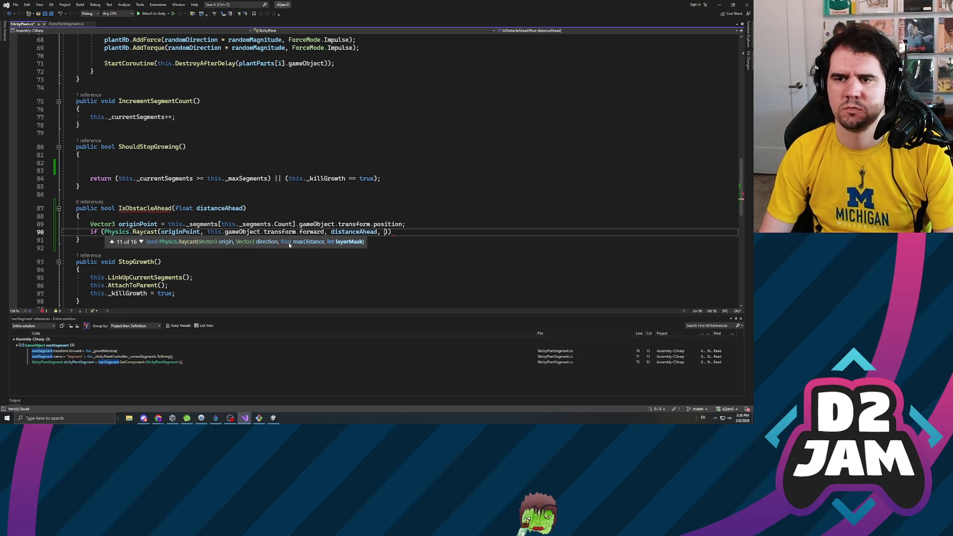
{"action": "type", "text": "LayerMask("}
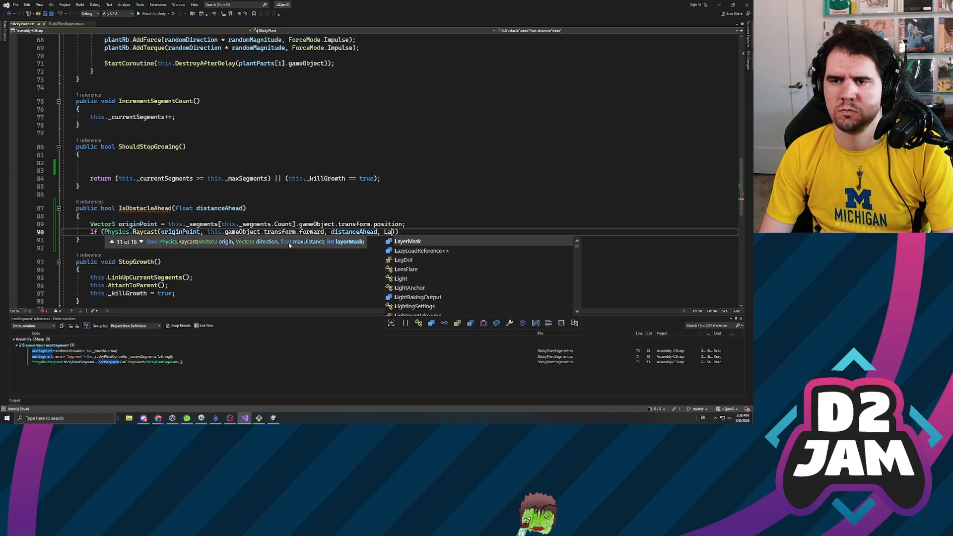
{"action": "key", "text": "BackSpace"}
{"action": "type", "text": ".nameto("}
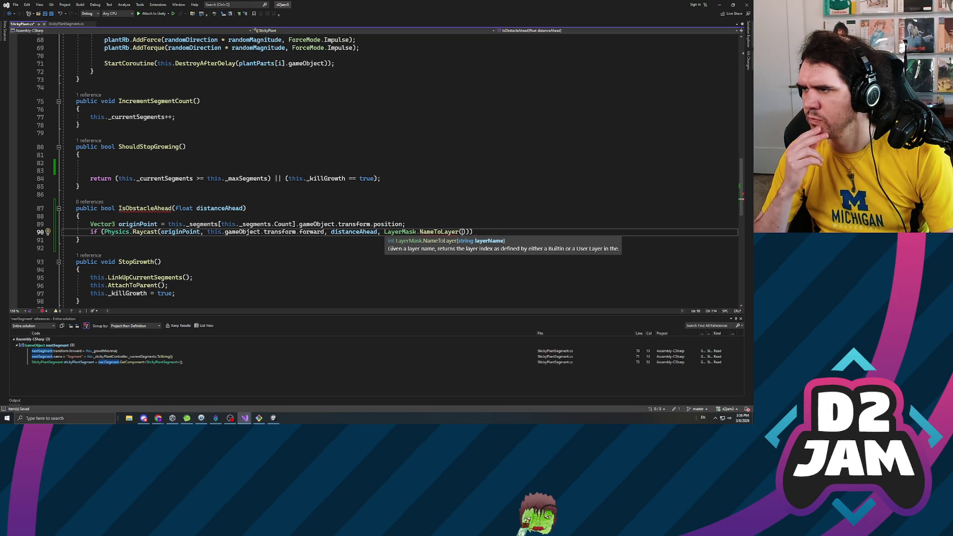
{"action": "type", "text": "\"Plantable"}
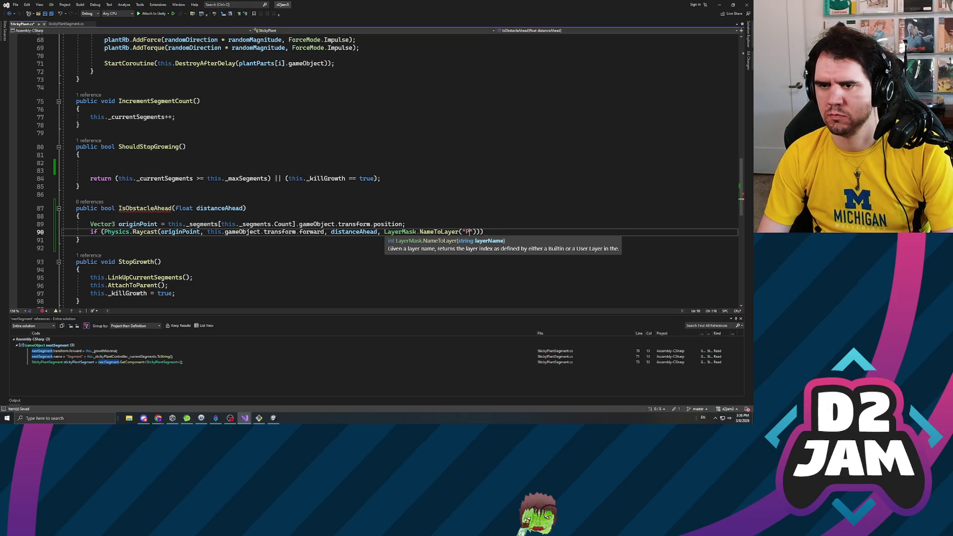
{"action": "key", "text": "ctrl+s"}
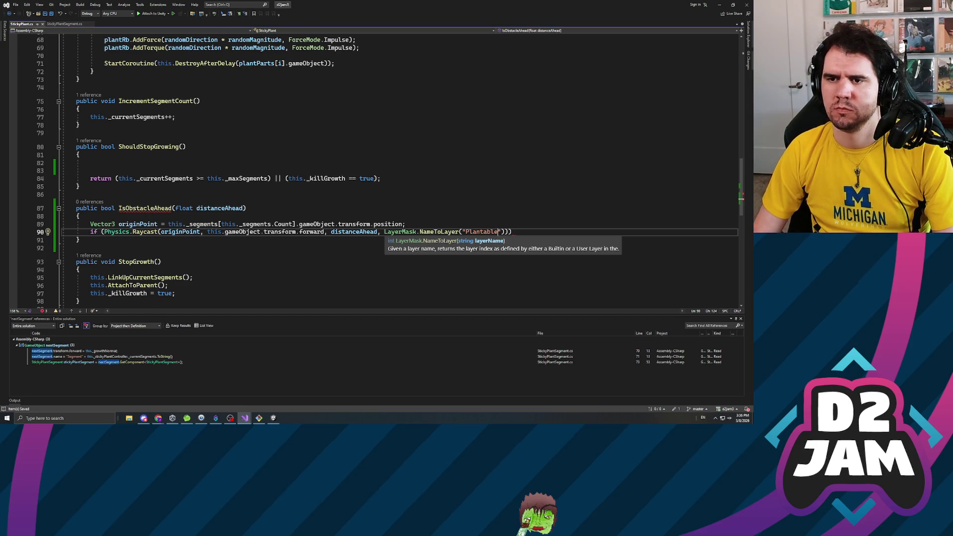
{"action": "key", "text": "End"}
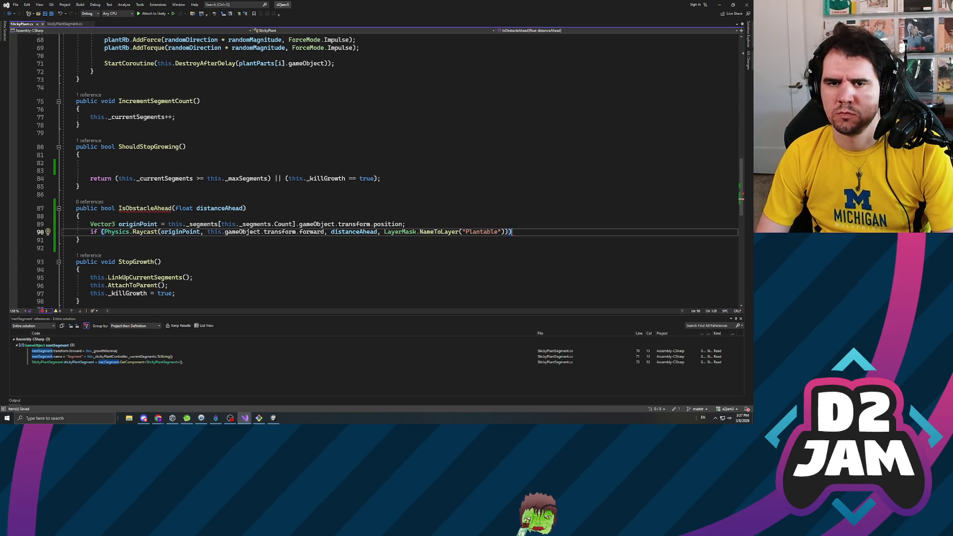
Compare the Raycast to true, returning true inside the if block and false after it.
{"action": "key", "text": "BackSpace"}
{"action": "type", "text": "== true)"}
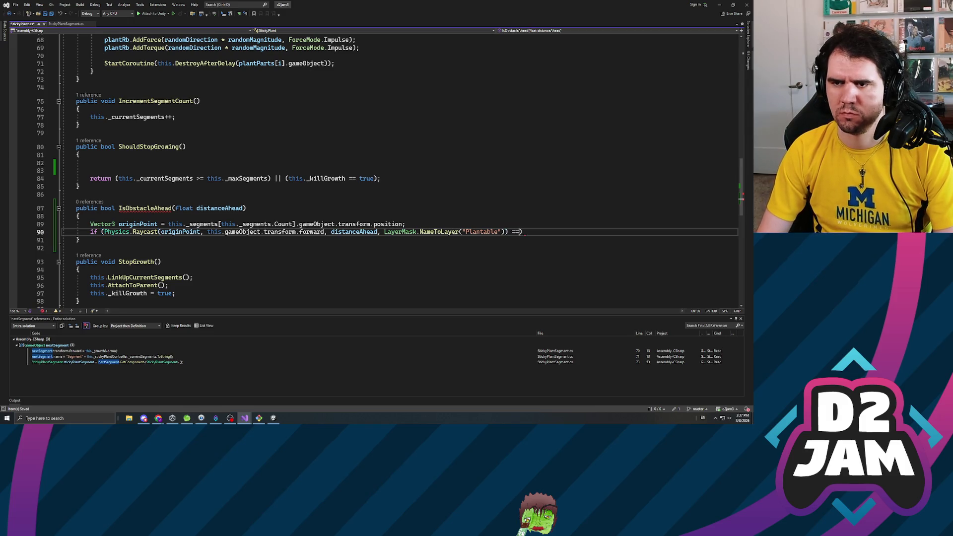
{"action": "key", "text": "Return"}
{"action": "type", "text": "{ }"}
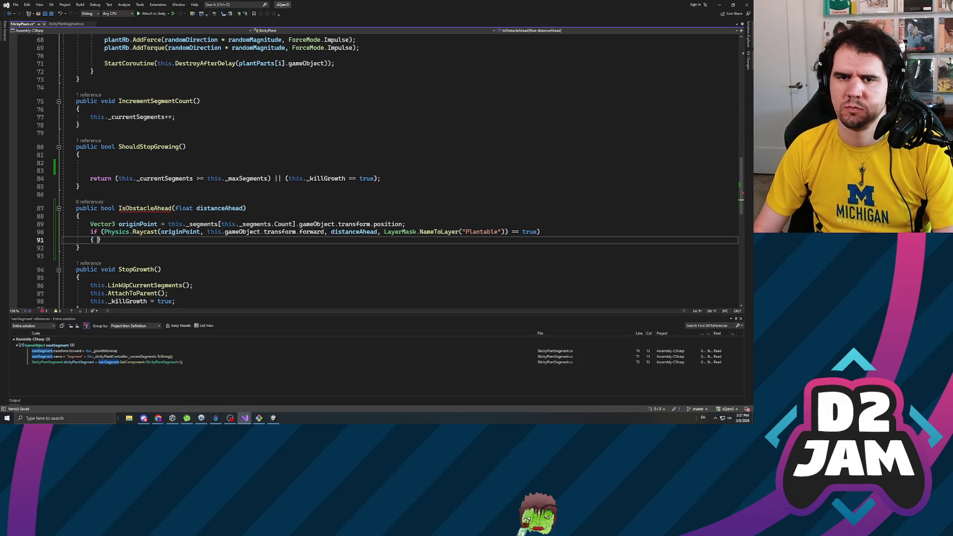
{"action": "key", "text": "Return"}
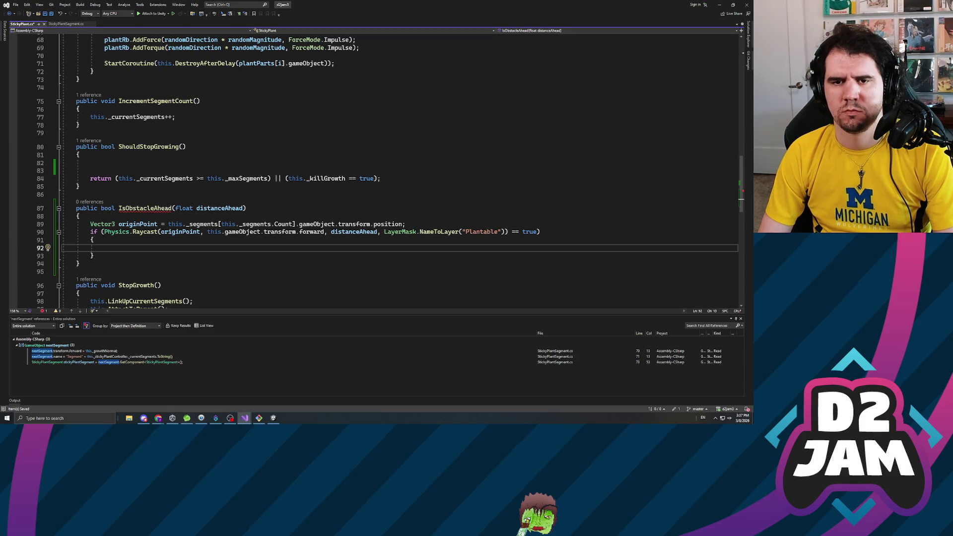
{"action": "type", "text": "return true;"}
{"action": "key", "text": "ctrl+s"}
{"action": "key", "text": "Return"}
{"action": "key", "text": "Return"}
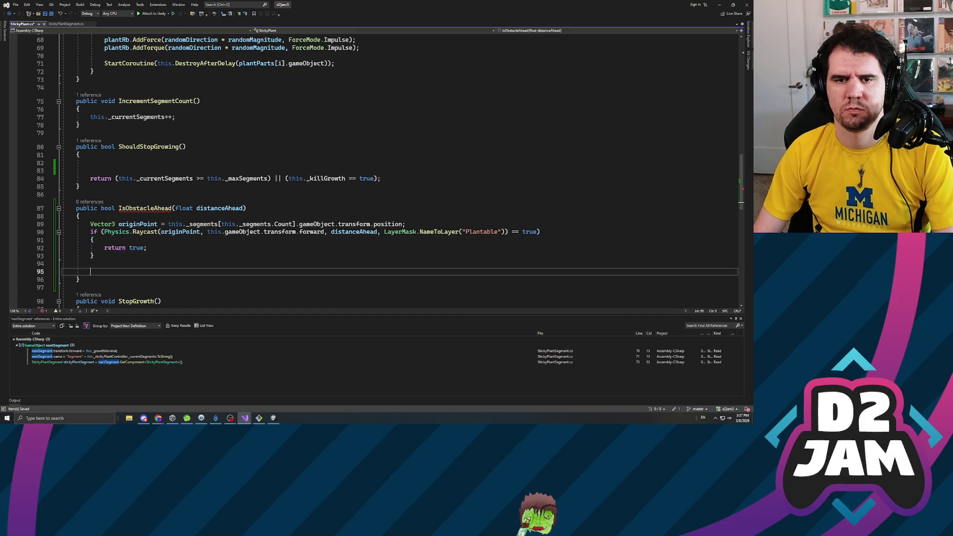
{"action": "type", "text": "return false;"}
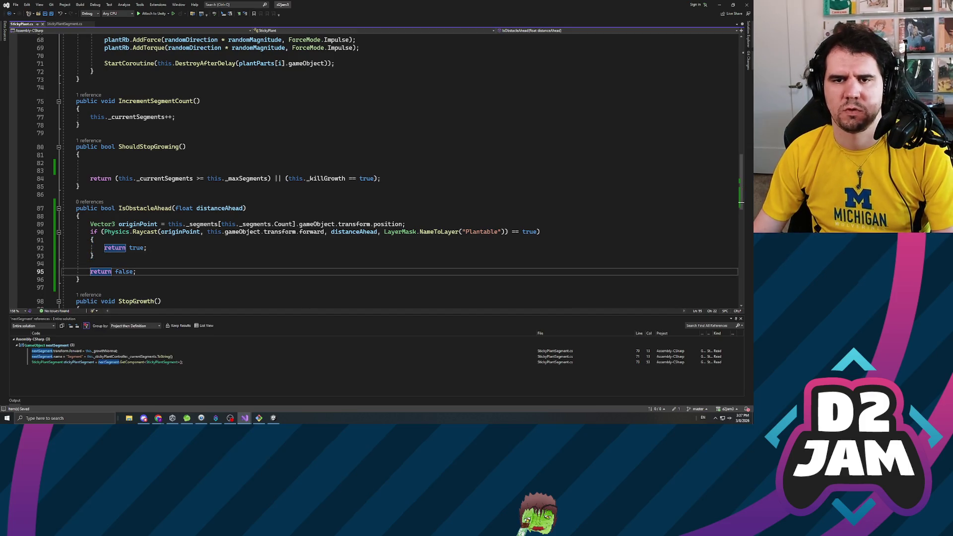
{"action": "left_click", "coordinate": [90, 163]}
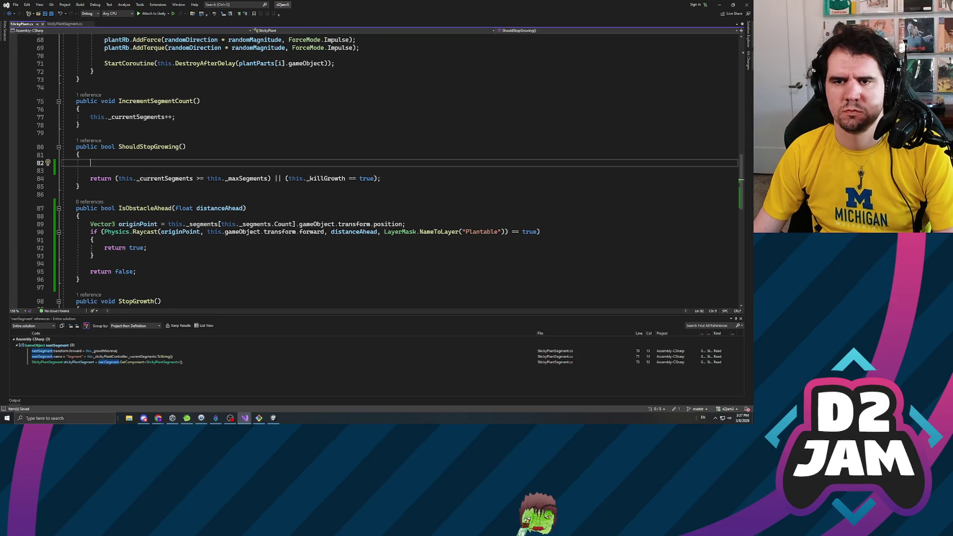
{"action": "left_click", "coordinate": [378, 178]}
Append || this.IsObstacleAhead() to ShouldStopGrowing's return condition and save.
{"action": "type", "text": "||"}
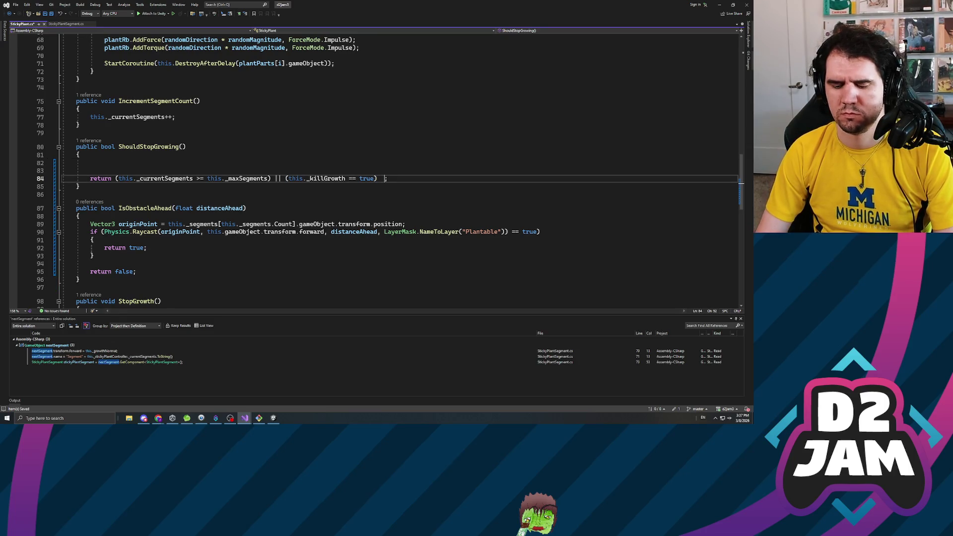
{"action": "key", "text": "Left"}
{"action": "key", "text": "Left"}
{"action": "key", "text": "Left"}
{"action": "key", "text": "Delete"}
{"action": "key", "text": "Right"}
{"action": "key", "text": "Right"}
{"action": "key", "text": "Right"}
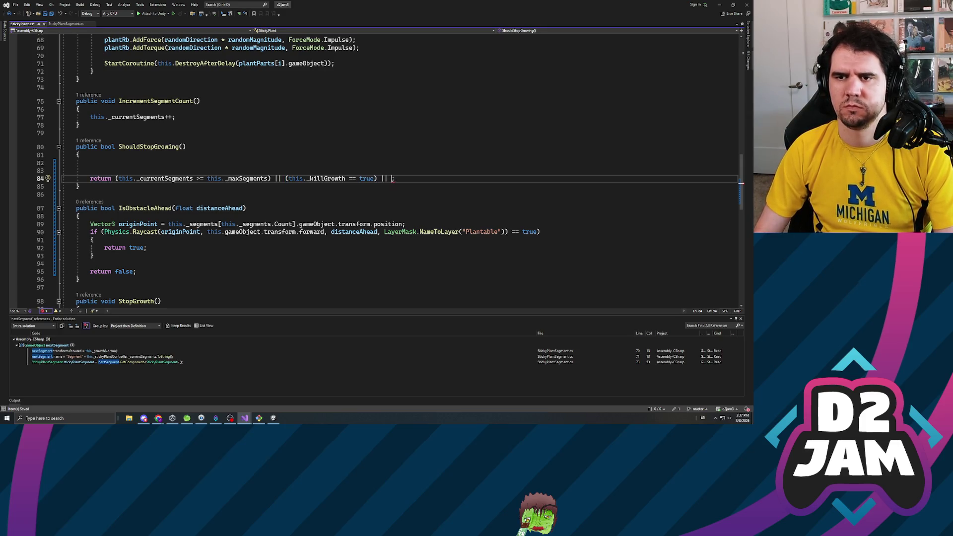
{"action": "type", "text": "this.IsOb"}
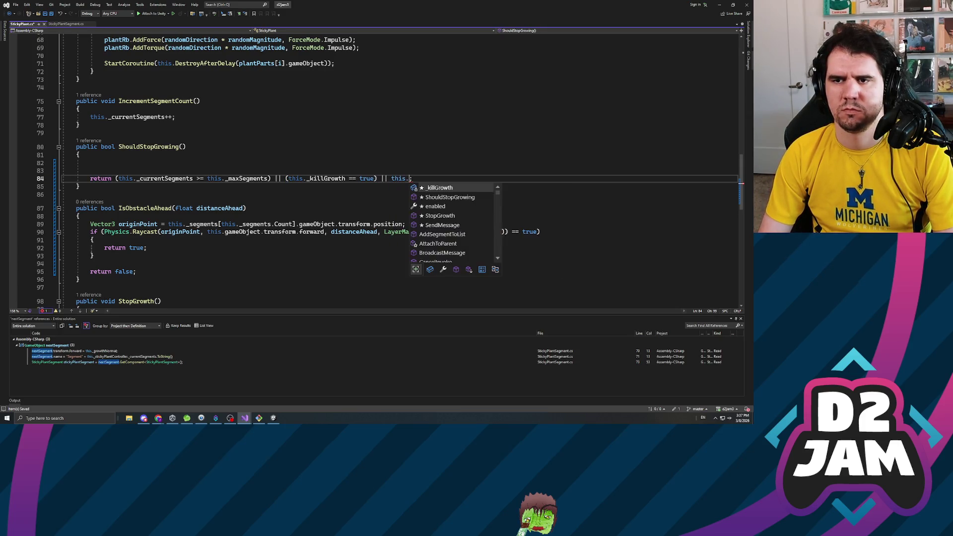
{"action": "key", "text": "Tab"}
{"action": "type", "text": "()"}
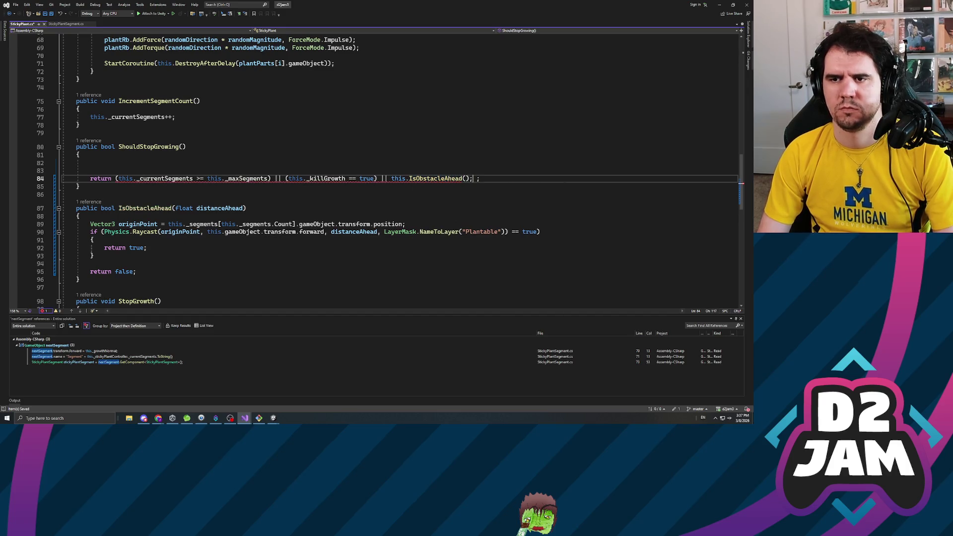
{"action": "key", "text": "ctrl+s"}
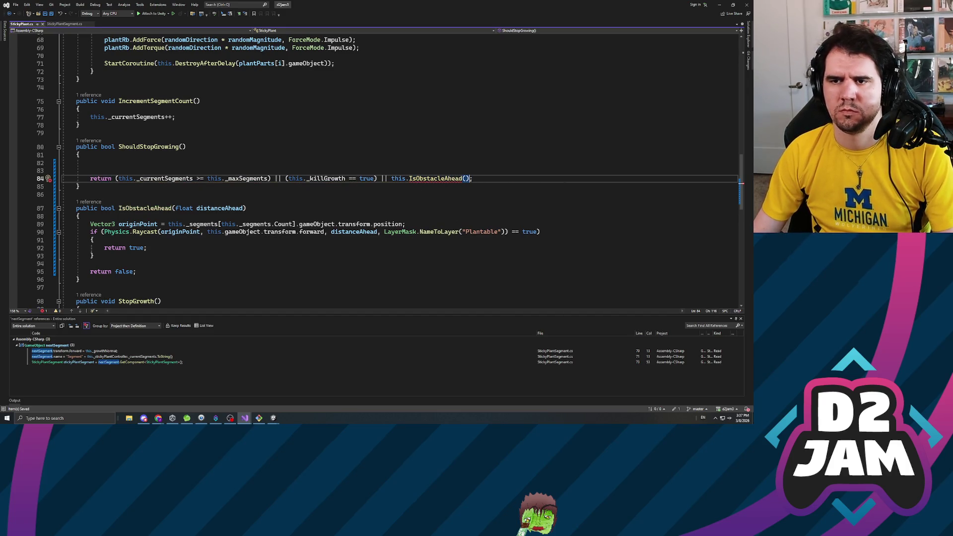
{"action": "key", "text": "Left"}
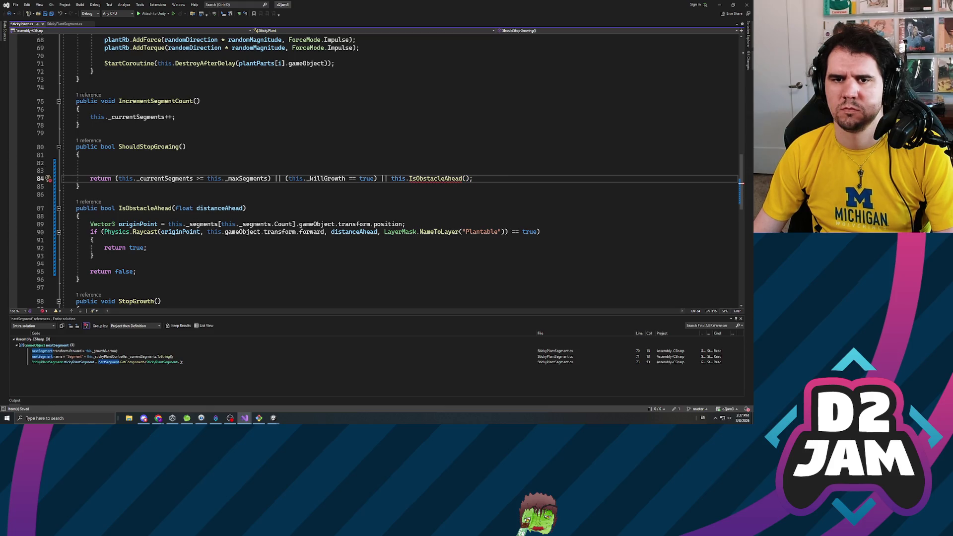
Give ShouldStopGrowing a float distanceAhead parameter and pass distanceAhead to IsObstacleAhead, then save.
{"action": "left_click", "coordinate": [182, 147]}
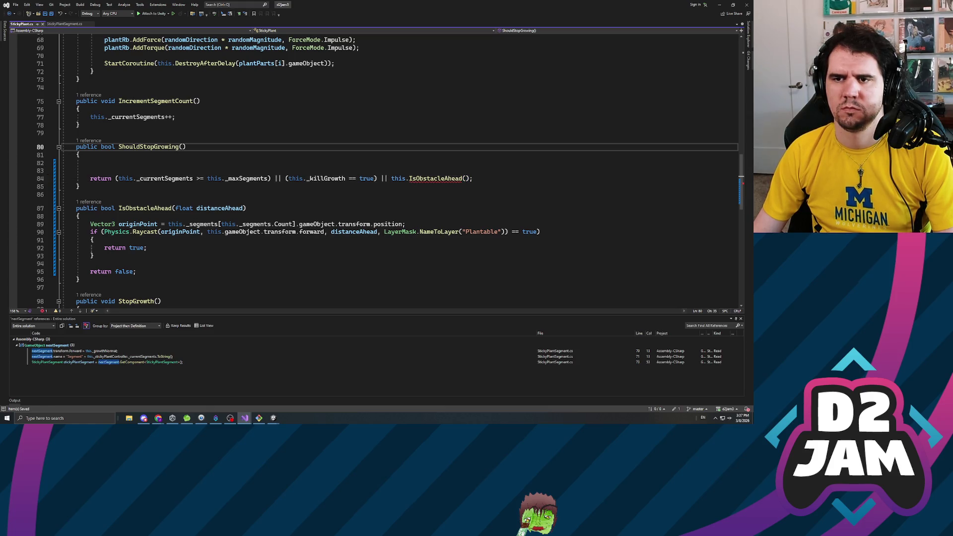
{"action": "type", "text": "float distanceAhead"}
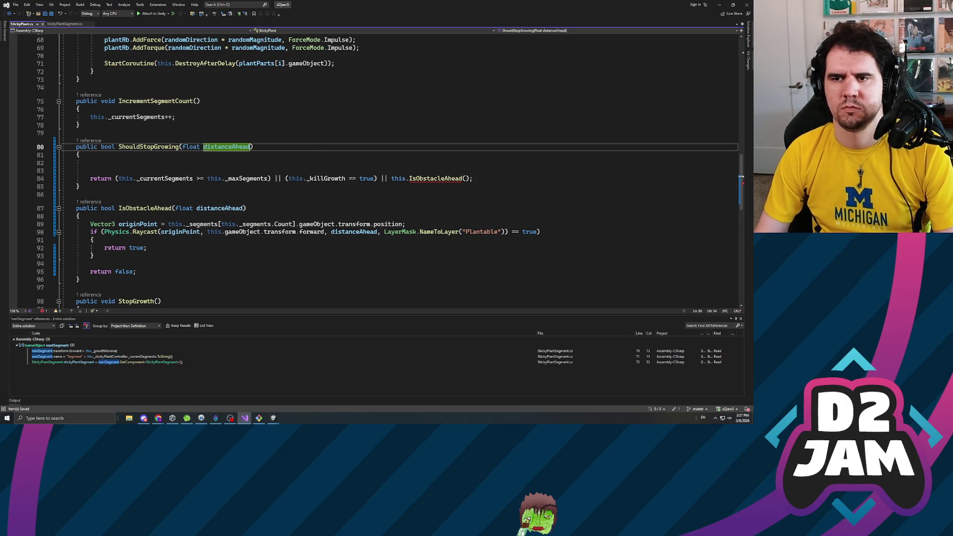
{"action": "left_click", "coordinate": [468, 179]}
{"action": "type", "text": "distanceahead"}
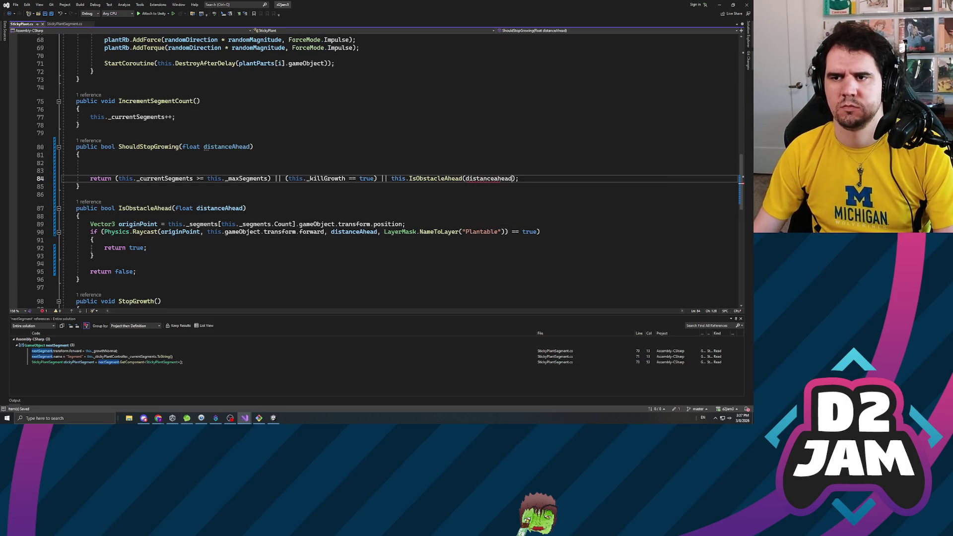
{"action": "key", "text": "Left"}
{"action": "key", "text": "Left"}
{"action": "key", "text": "Left"}
{"action": "key", "text": "BackSpace"}
{"action": "type", "text": "A"}
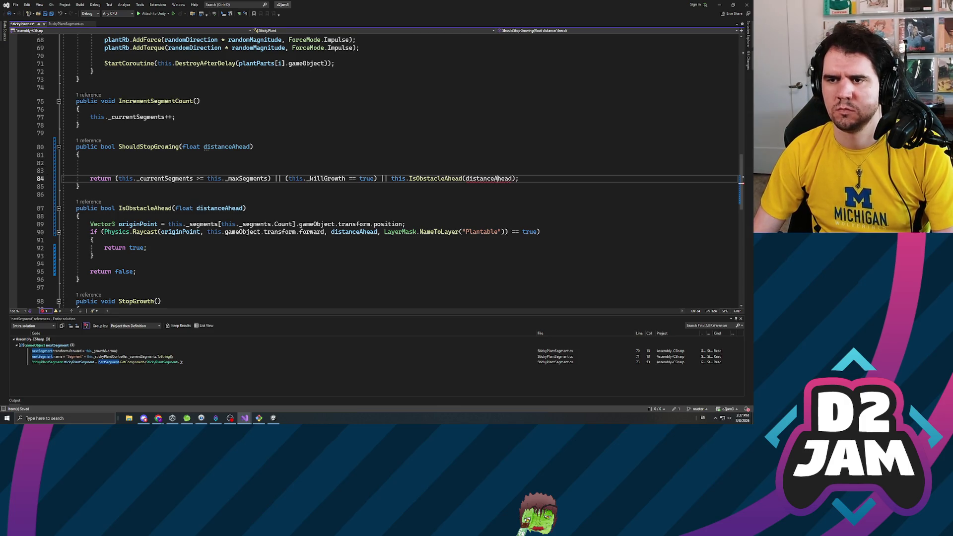
{"action": "key", "text": "ctrl+s"}
In StickyPlantSegment.cs, pass this._segmentLength into the ShouldStopGrowing call.
{"action": "left_click", "coordinate": [64, 24]}
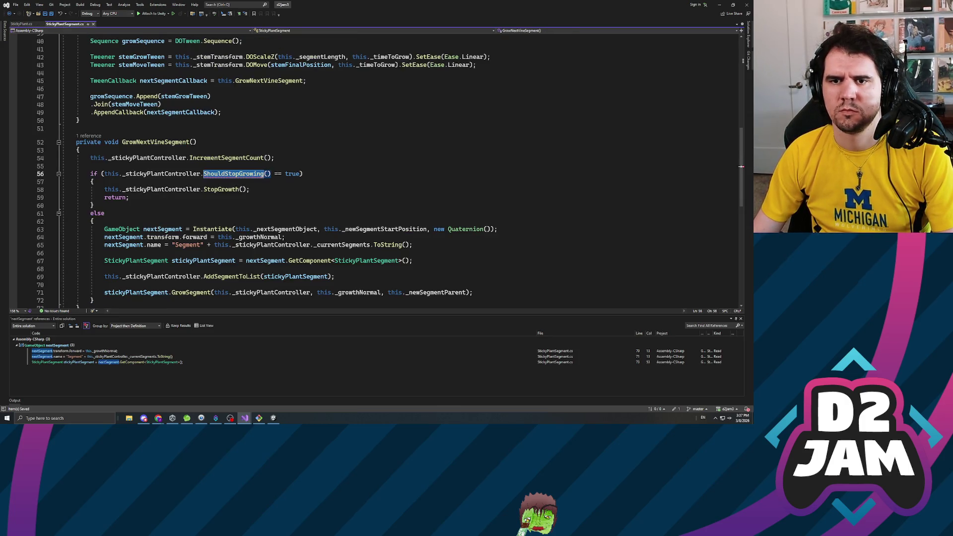
{"action": "left_click", "coordinate": [267, 174]}
{"action": "type", "text": "this._max"}
{"action": "key", "text": "BackSpace"}
{"action": "key", "text": "BackSpace"}
{"action": "key", "text": "BackSpace"}
{"action": "key", "text": "Tab"}
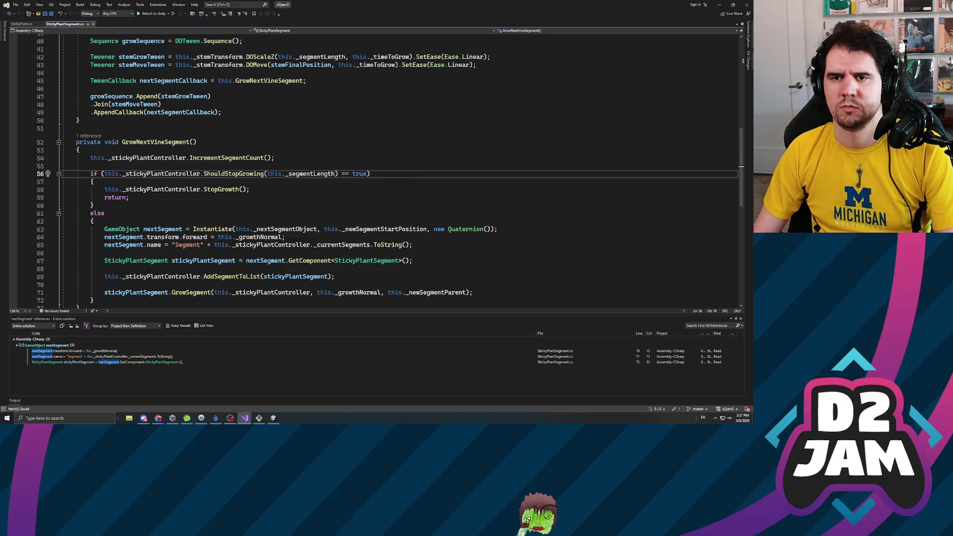
{"action": "key", "text": "Down"}
{"action": "key", "text": "Down"}
{"action": "key", "text": "Down"}
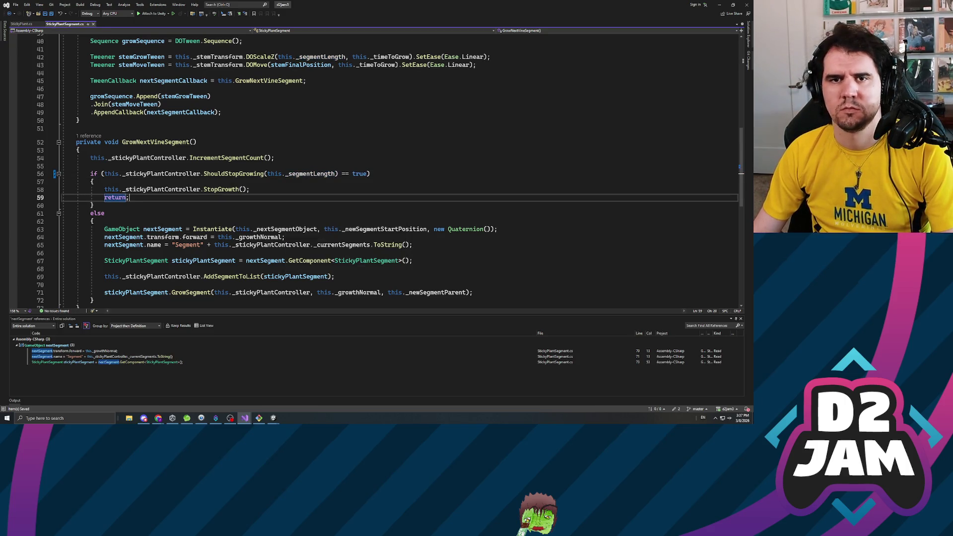
Delete the blank lines before ShouldStopGrowing's return in StickyPlant.cs and return to Unity.
{"action": "left_click", "coordinate": [20, 24]}
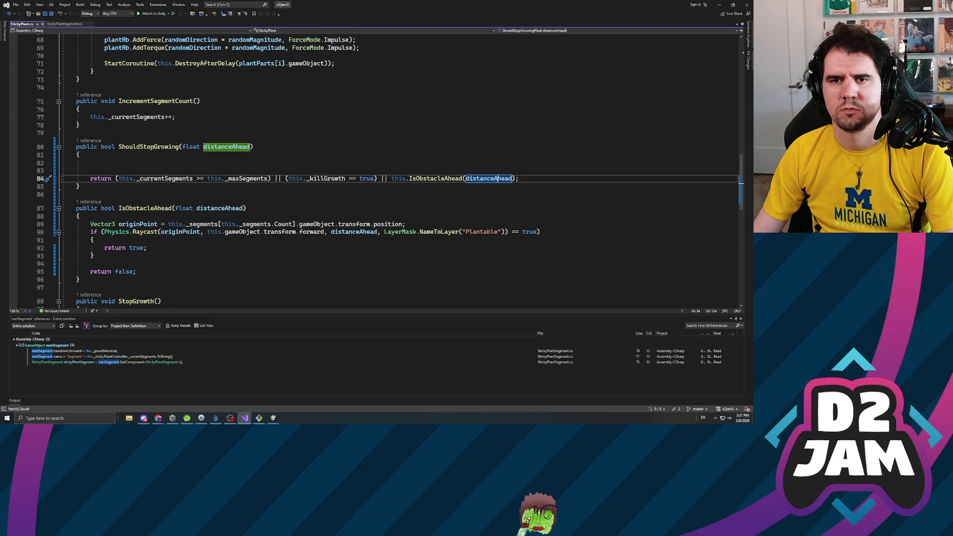
{"action": "left_click", "coordinate": [76, 163]}
{"action": "key", "text": "BackSpace"}
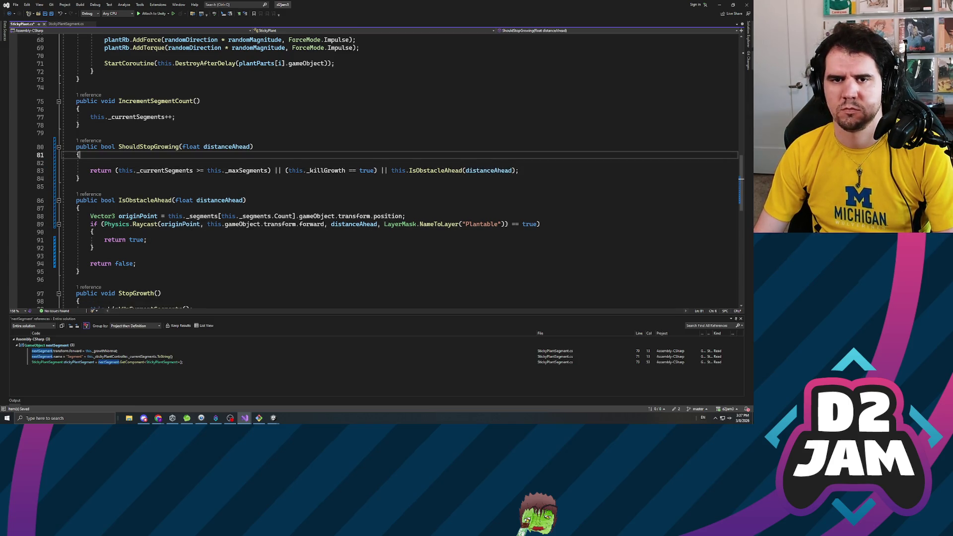
{"action": "key", "text": "Delete"}
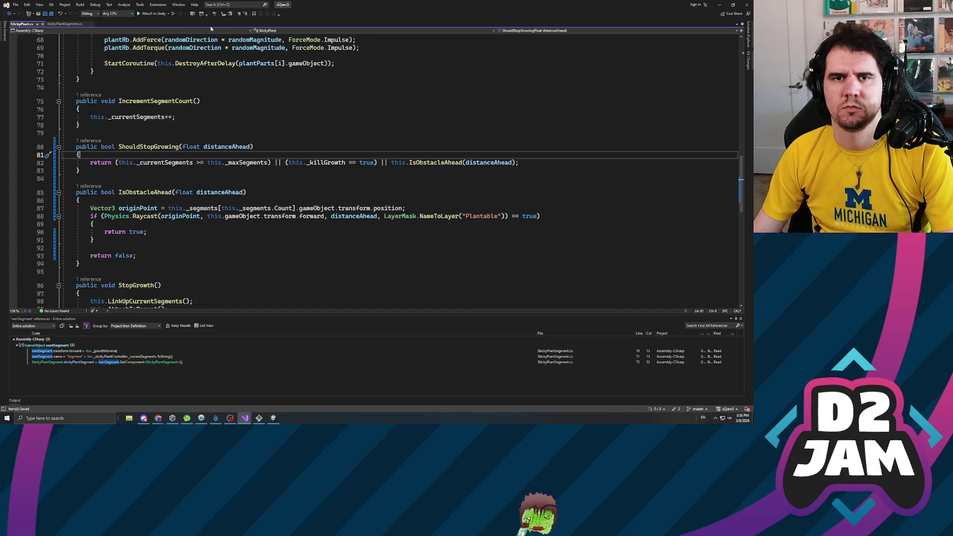
{"action": "key", "text": "alt+Tab"}
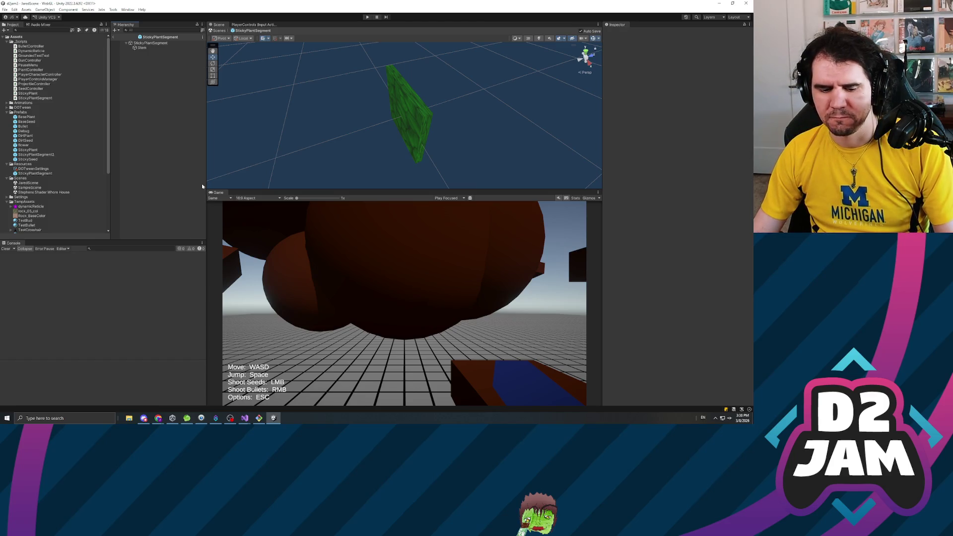
Play the scene, shoot seeds onto the large dark sphere, then pause and stop play mode.
{"action": "left_click", "coordinate": [368, 17]}
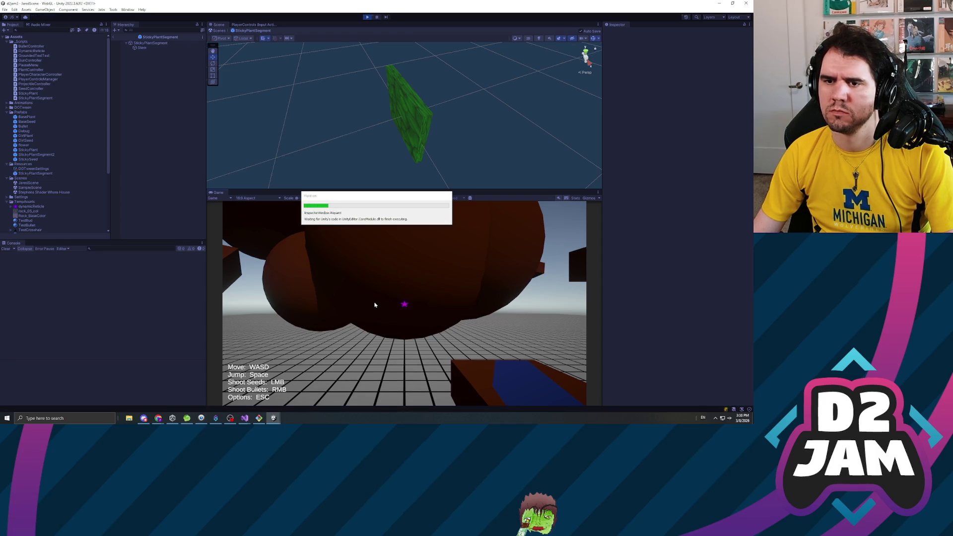
{"action": "left_click", "coordinate": [405, 303]}
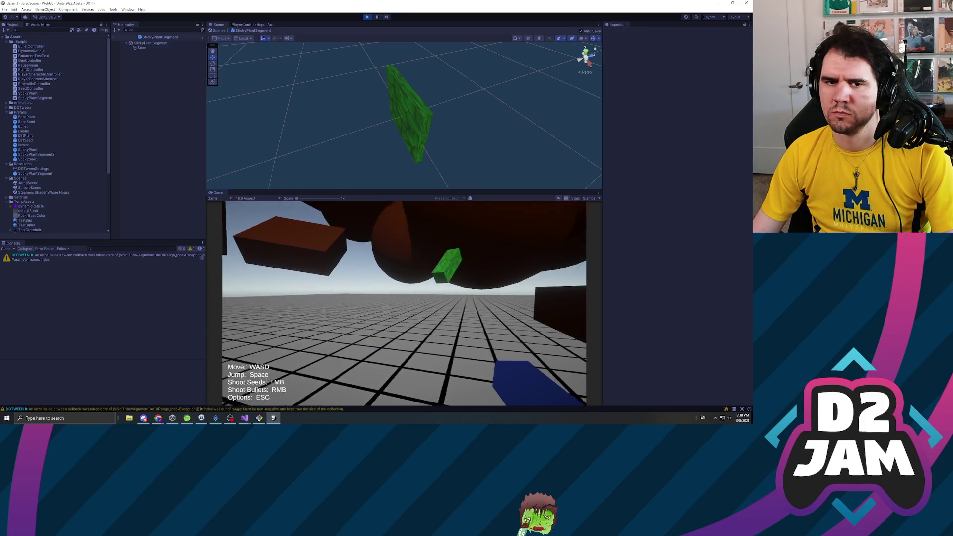
{"action": "right_click", "coordinate": [405, 303]}
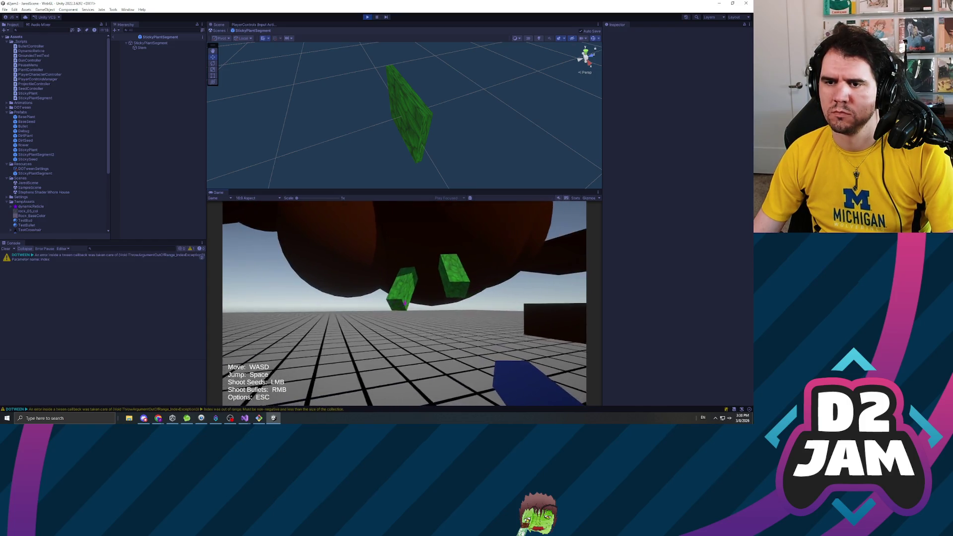
{"action": "left_click", "coordinate": [405, 303]}
{"action": "key", "text": "Escape"}
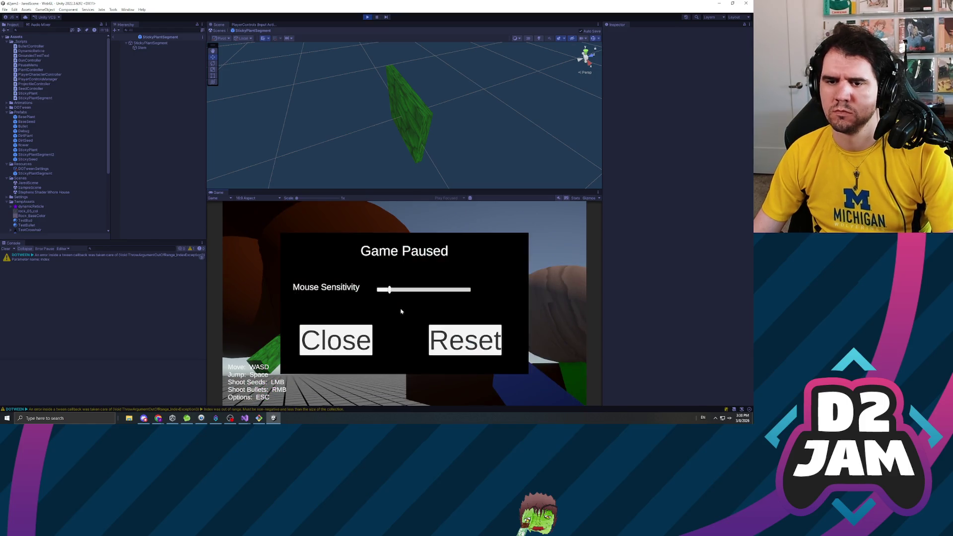
{"action": "left_click", "coordinate": [335, 340]}
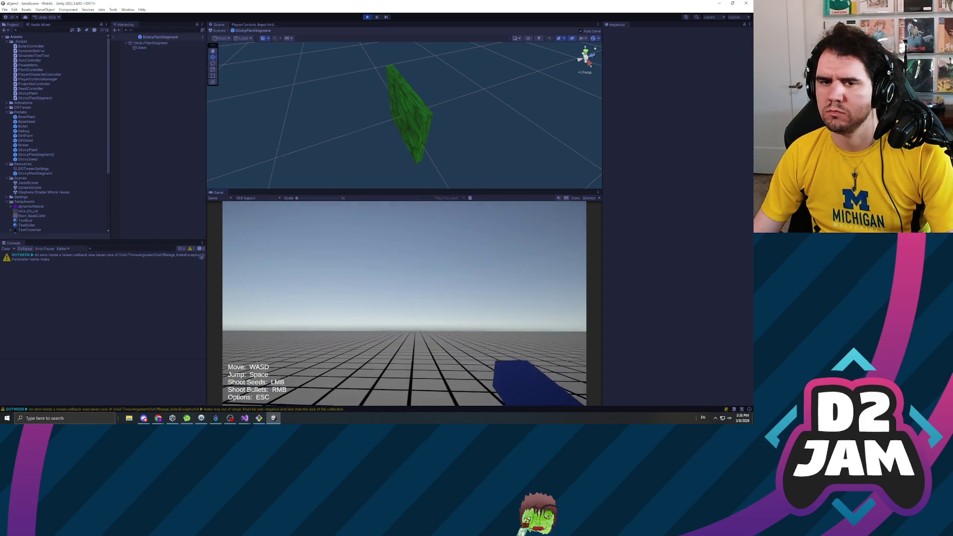
{"action": "key", "text": "Escape"}
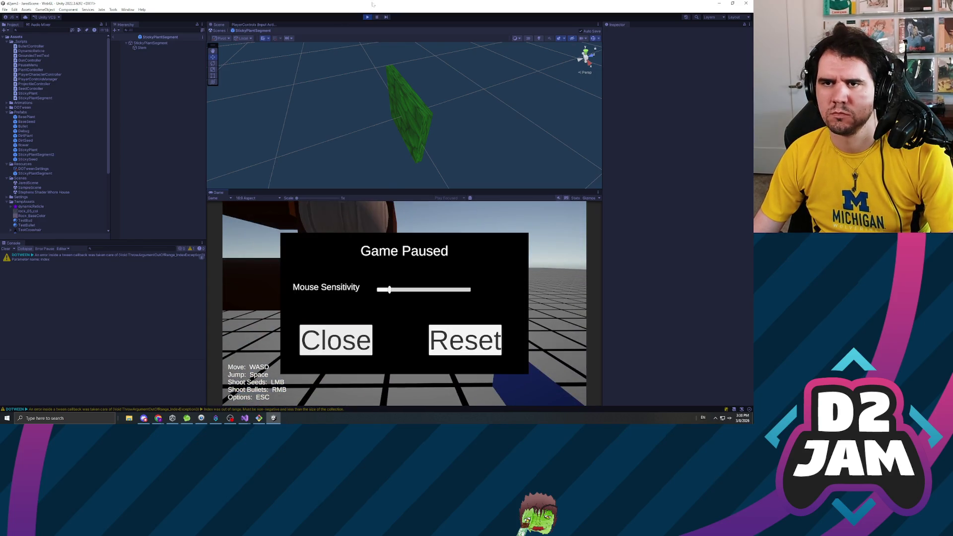
{"action": "left_click", "coordinate": [367, 19]}
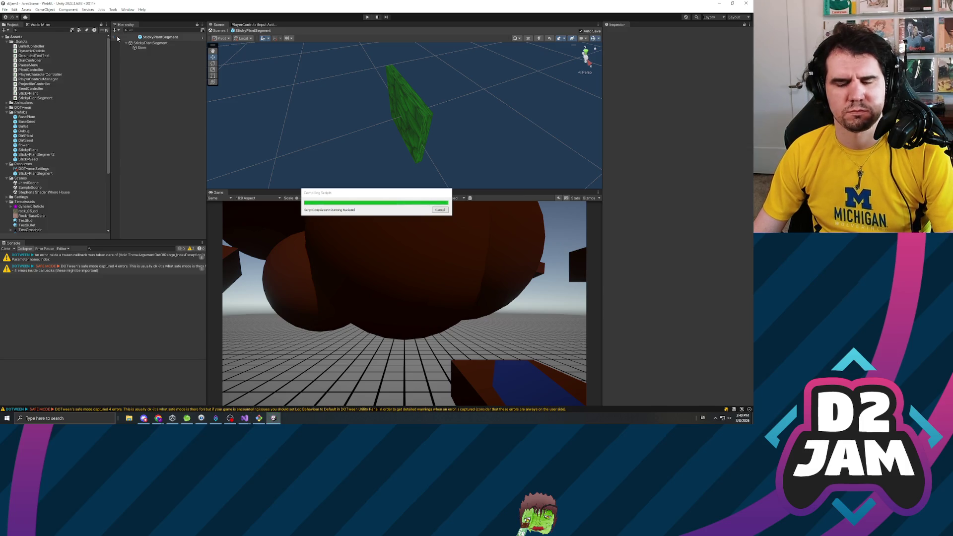
Exit the prefab to JaredScene, start Play mode and frame the TestField (3) sphere.
{"action": "left_click", "coordinate": [114, 37]}
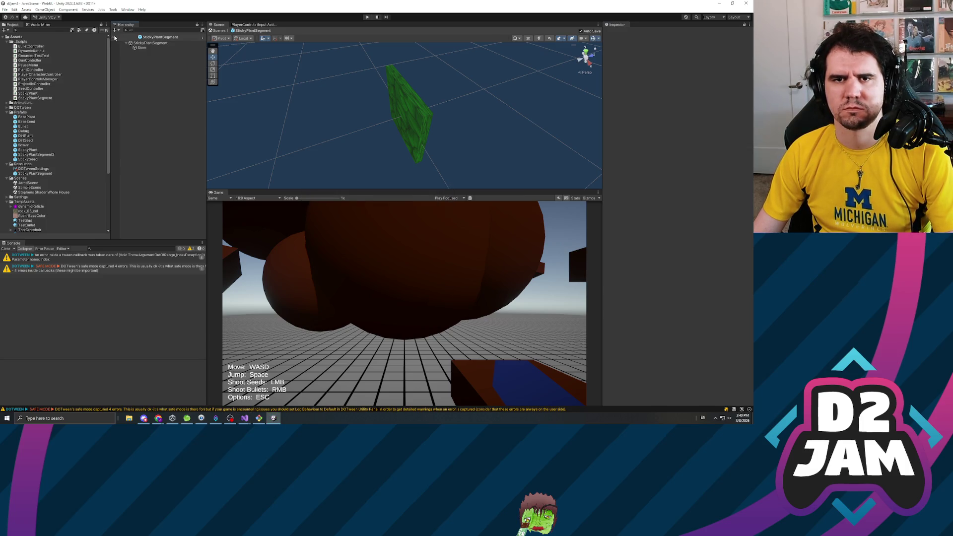
{"action": "left_click", "coordinate": [368, 17]}
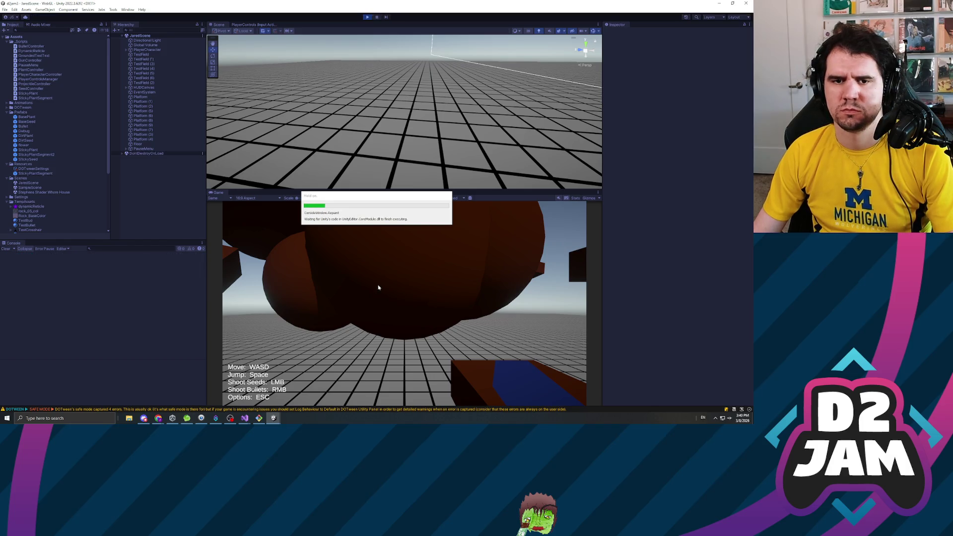
{"action": "left_click", "coordinate": [144, 64]}
{"action": "key", "text": "f"}
Frame PlayerCharacter in the Scene view, shoot a seed at the sphere, then pause.
{"action": "scroll", "coordinate": [485, 134], "scroll_direction": "up", "scroll_amount": 5}
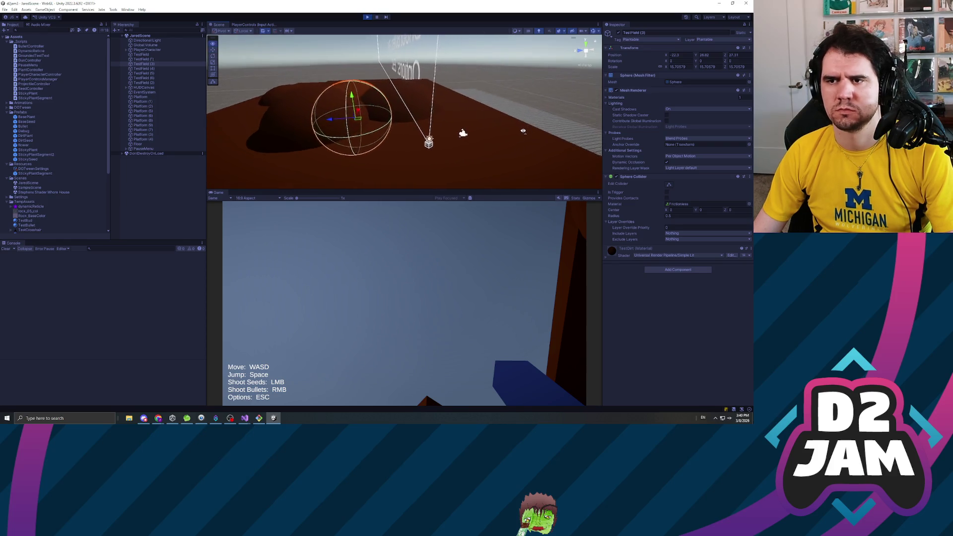
{"action": "double_click", "coordinate": [147, 50]}
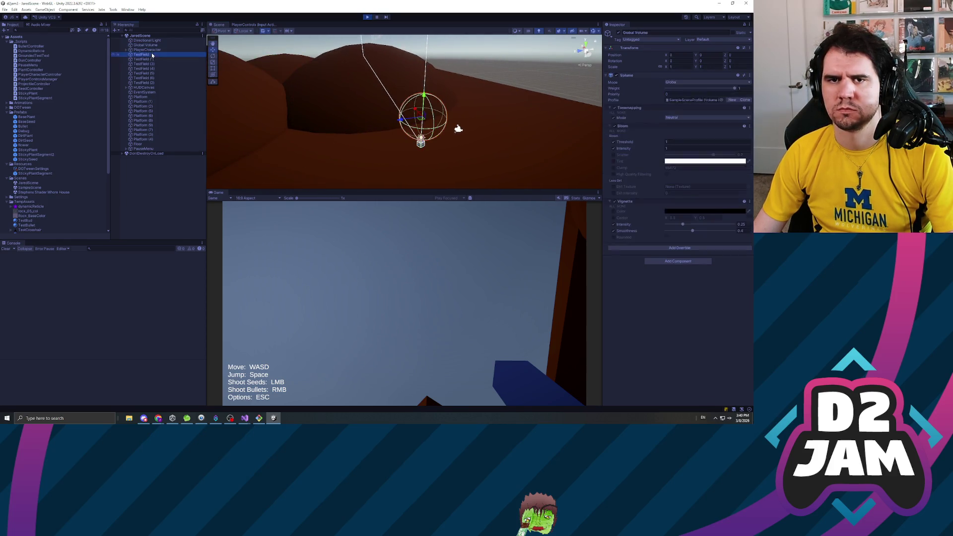
{"action": "left_click_drag", "start_coordinate": [413, 91], "coordinate": [303, 77]}
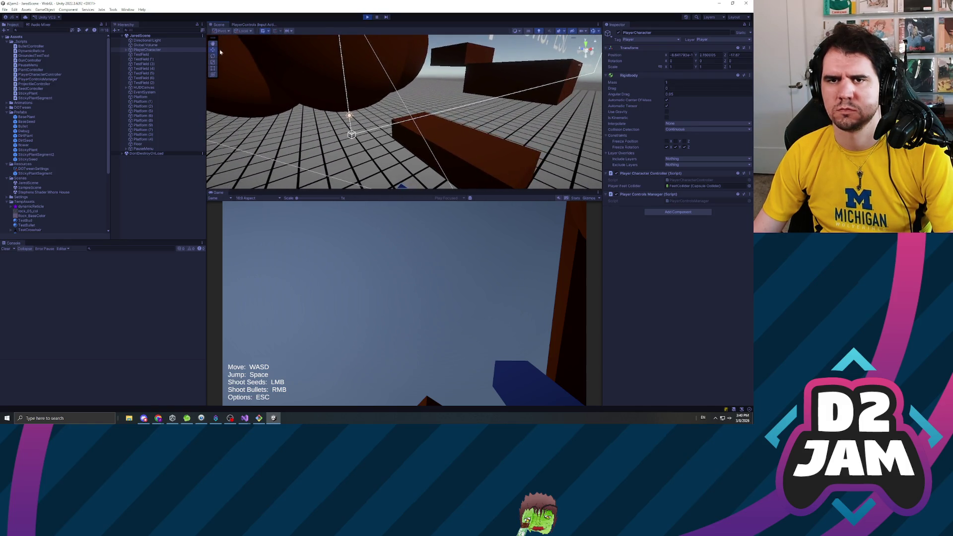
{"action": "left_click", "coordinate": [356, 308]}
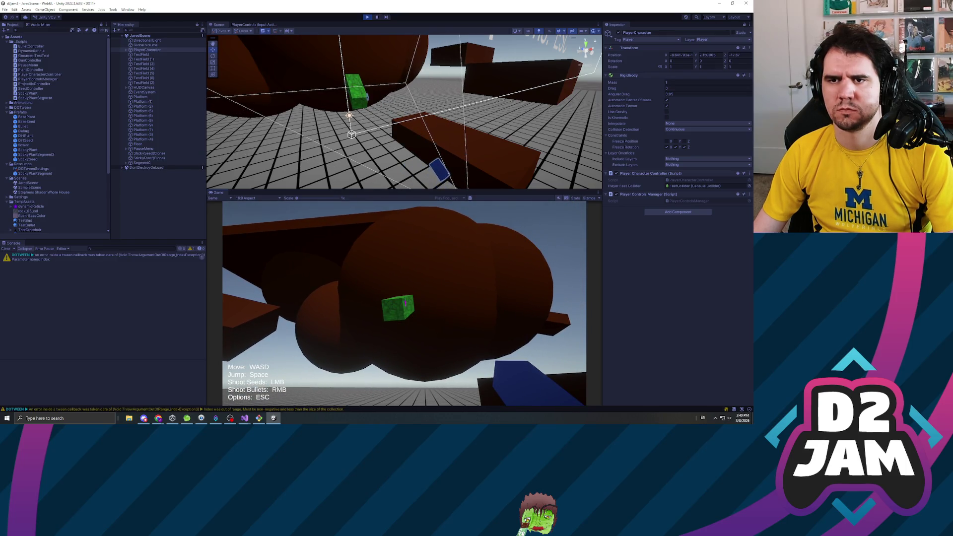
{"action": "key", "text": "Escape"}
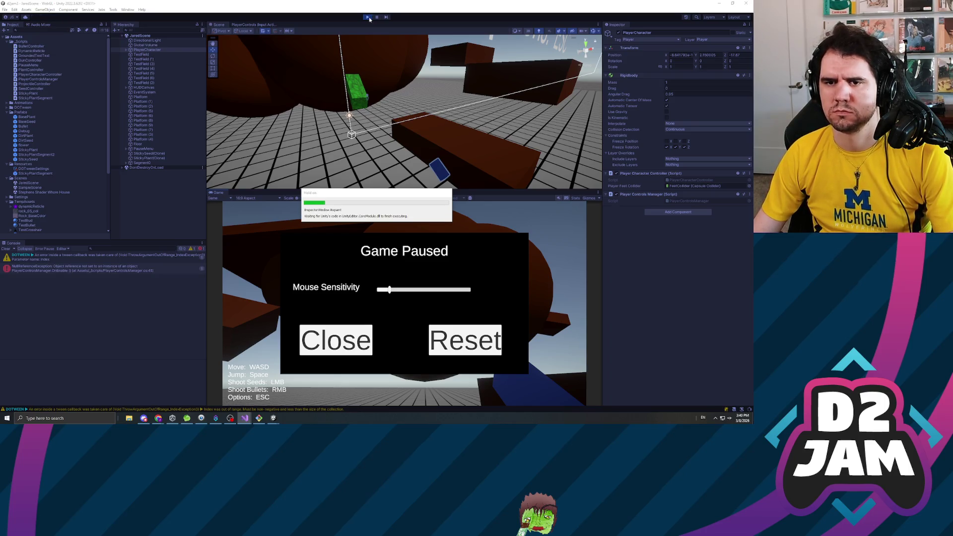
Restart play, shoot seeds growing a green stem and sticky plant, pause, and orbit toward the dark sphere.
{"action": "left_click", "coordinate": [367, 17]}
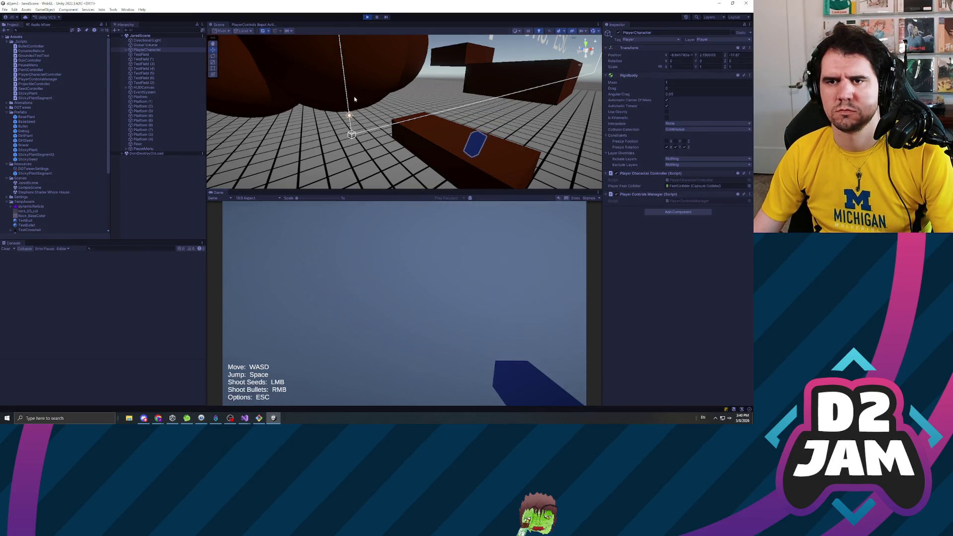
{"action": "left_click", "coordinate": [351, 245]}
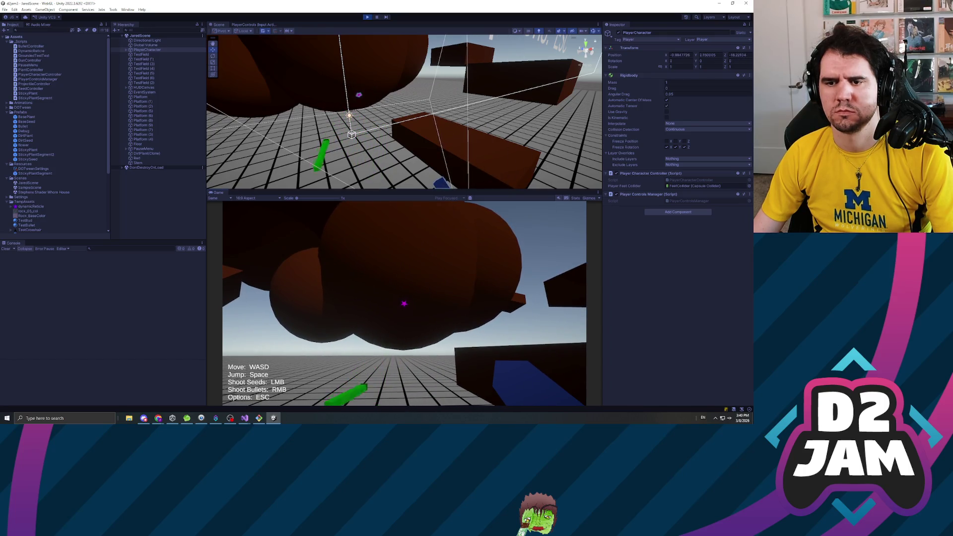
{"action": "left_click", "coordinate": [405, 303]}
{"action": "key", "text": "Escape"}
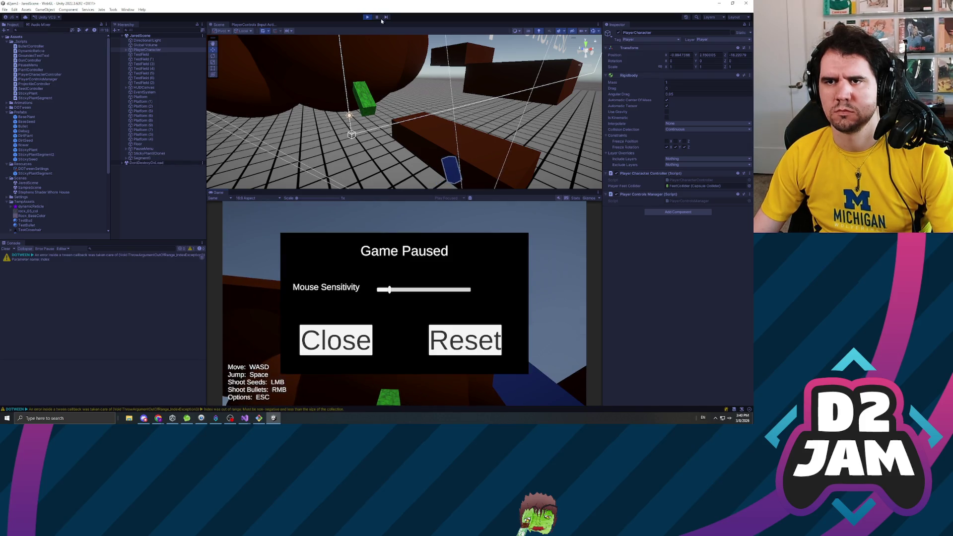
{"action": "mouse_move", "coordinate": [392, 89]}
{"action": "left_mouse_down"}
{"action": "mouse_move", "coordinate": [335, 91]}
{"action": "mouse_move", "coordinate": [415, 54]}
{"action": "mouse_move", "coordinate": [569, 66]}
{"action": "mouse_move", "coordinate": [478, 84]}
{"action": "left_mouse_up"}
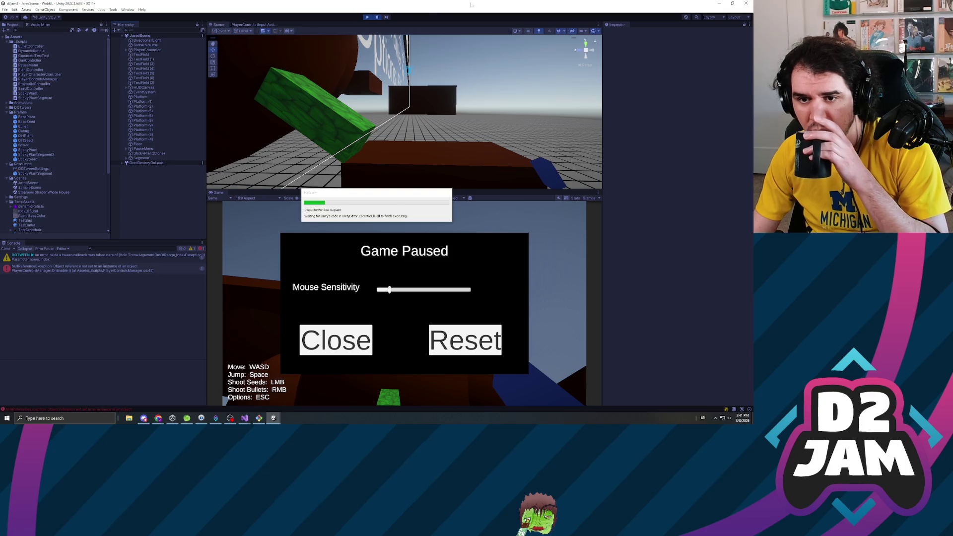
Restart Play mode and shoot a seed to grow a vine segment.
{"action": "left_click", "coordinate": [367, 18]}
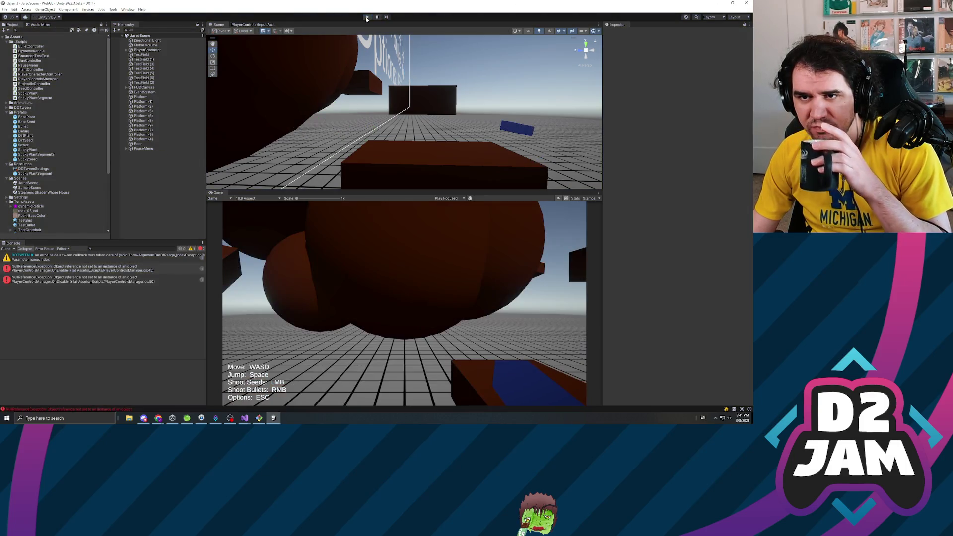
{"action": "left_click", "coordinate": [367, 18]}
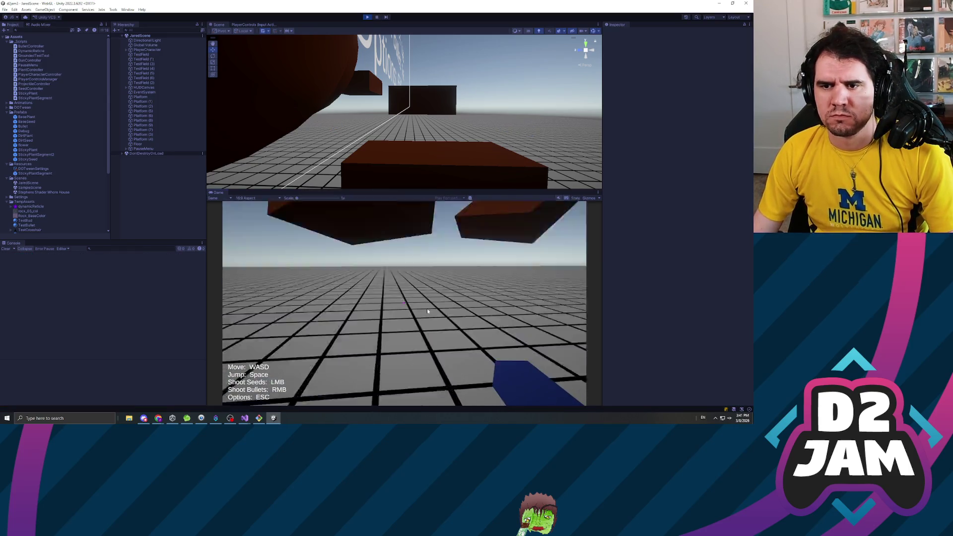
{"action": "left_click", "coordinate": [427, 308]}
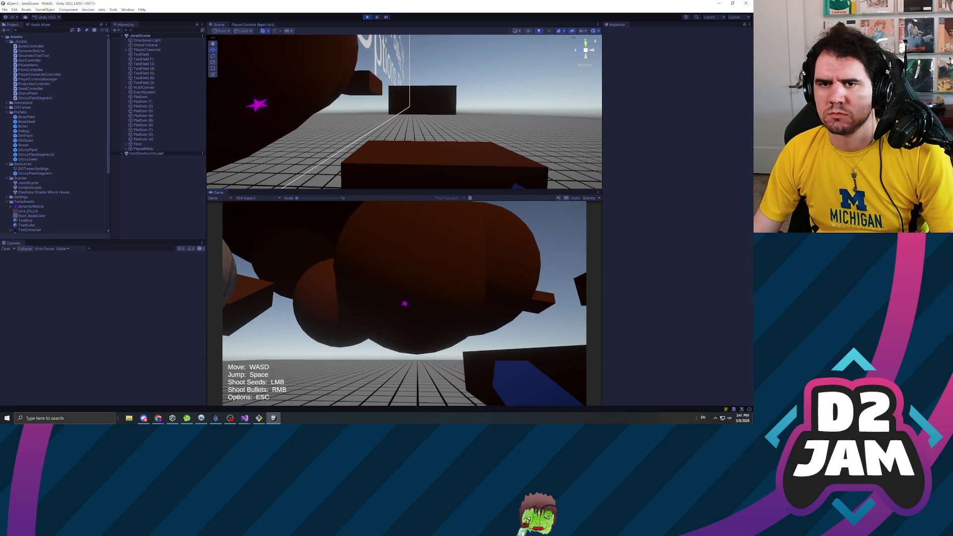
{"action": "left_click", "coordinate": [404, 303]}
Pause, frame and orbit Segment0 in the Scene view, then view the Git Bash diff.
{"action": "key", "text": "Escape"}
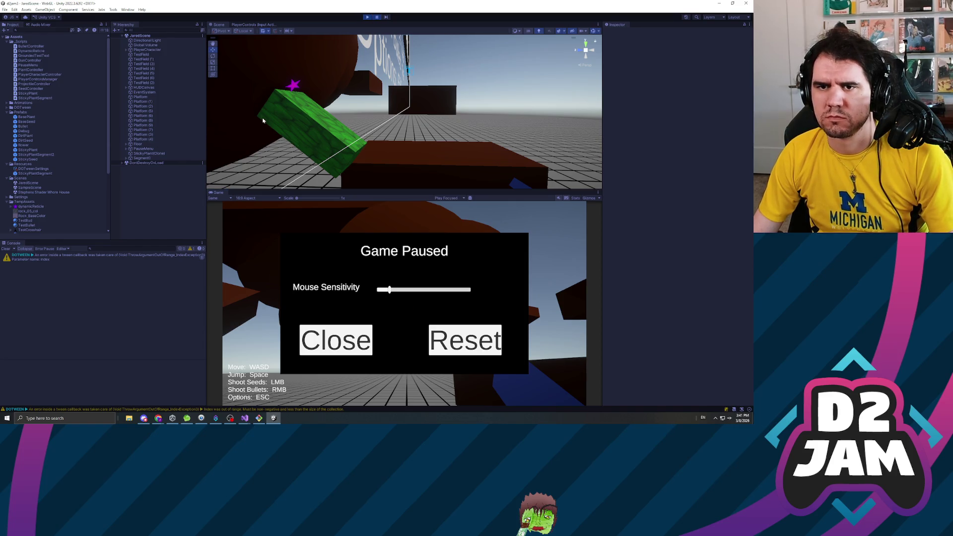
{"action": "left_click", "coordinate": [147, 158]}
{"action": "double_click", "coordinate": [147, 158]}
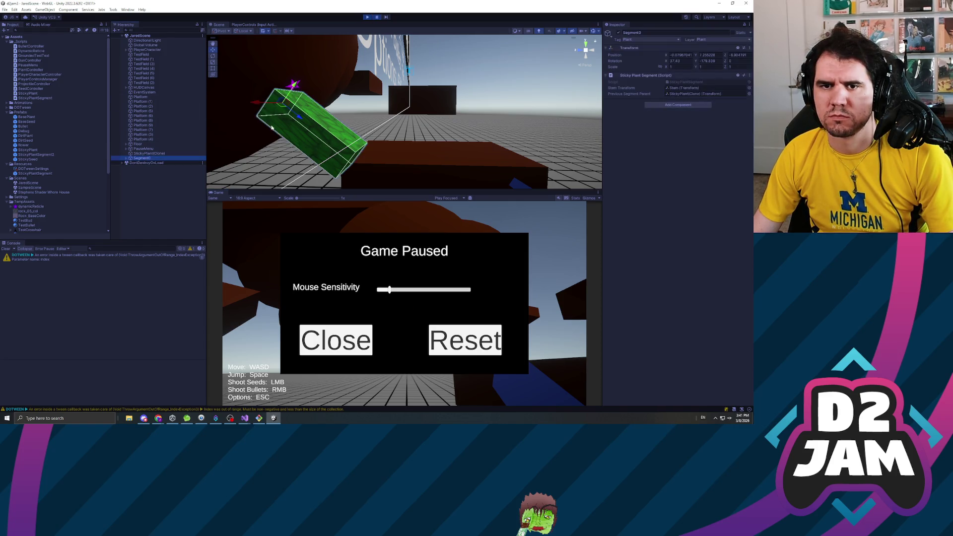
{"action": "mouse_move", "coordinate": [378, 124]}
{"action": "left_mouse_down"}
{"action": "mouse_move", "coordinate": [432, 182]}
{"action": "mouse_move", "coordinate": [318, 25]}
{"action": "mouse_move", "coordinate": [323, 194]}
{"action": "left_mouse_up"}
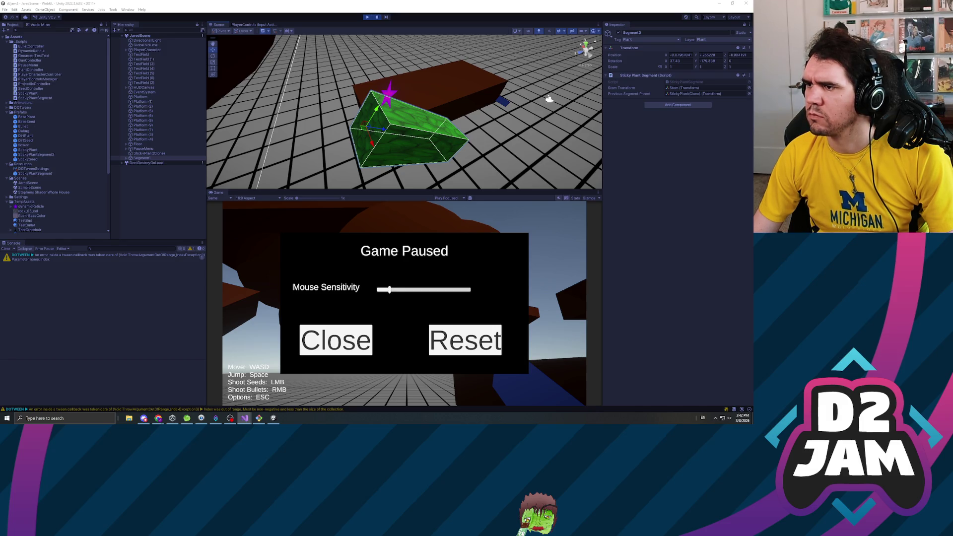
{"action": "left_click", "coordinate": [259, 418]}
{"action": "scroll", "coordinate": [323, 149], "scroll_direction": "down", "scroll_amount": 3}
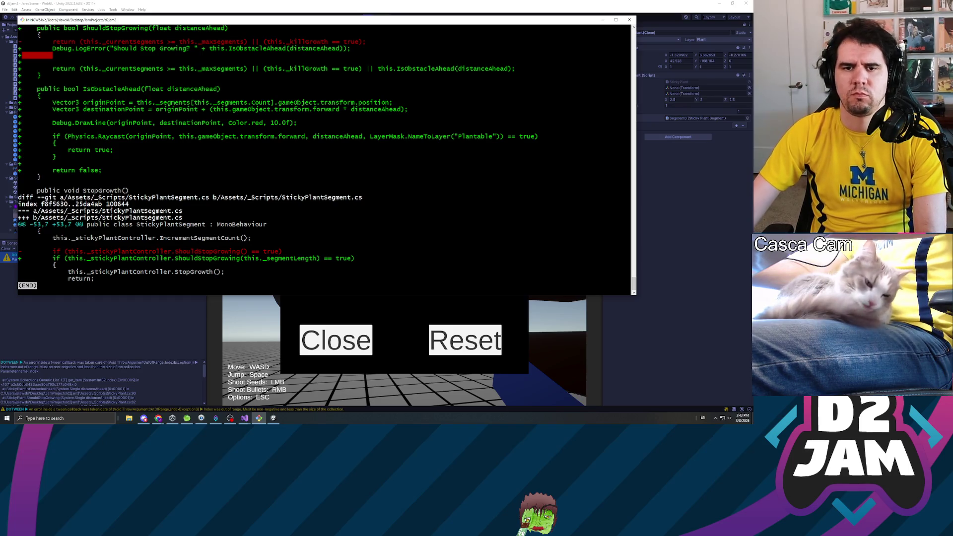
Leave the StickyPlantSegment diff and return to the paused Unity editor.
{"action": "key", "text": "alt+Tab"}
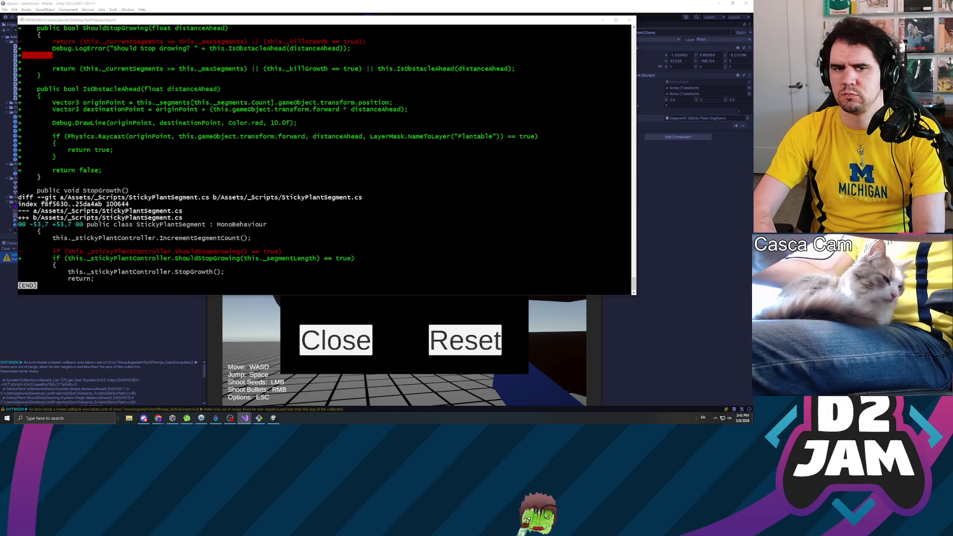
{"action": "left_click", "coordinate": [112, 336]}
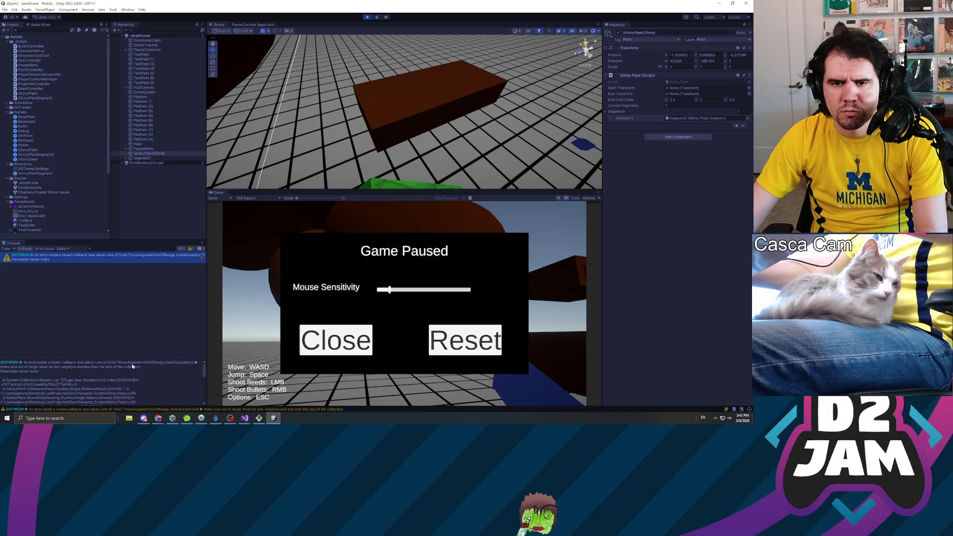
Enlarge the Console detail pane, scroll the DOTween stack trace, then exit Play mode with Ctrl+P.
{"action": "left_click_drag", "start_coordinate": [130, 361], "coordinate": [155, 296]}
{"action": "scroll", "coordinate": [101, 348], "scroll_direction": "down", "scroll_amount": 5}
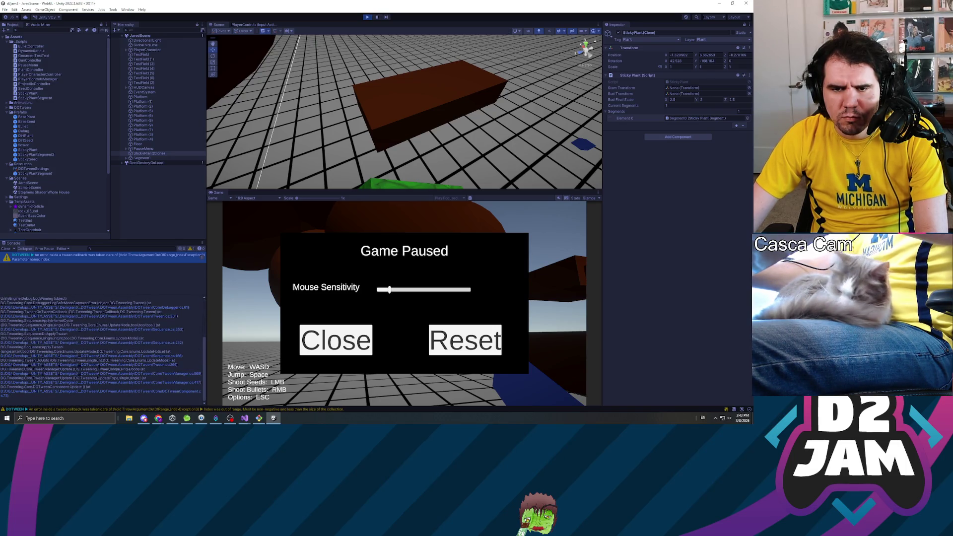
{"action": "scroll", "coordinate": [102, 347], "scroll_direction": "up", "scroll_amount": 5}
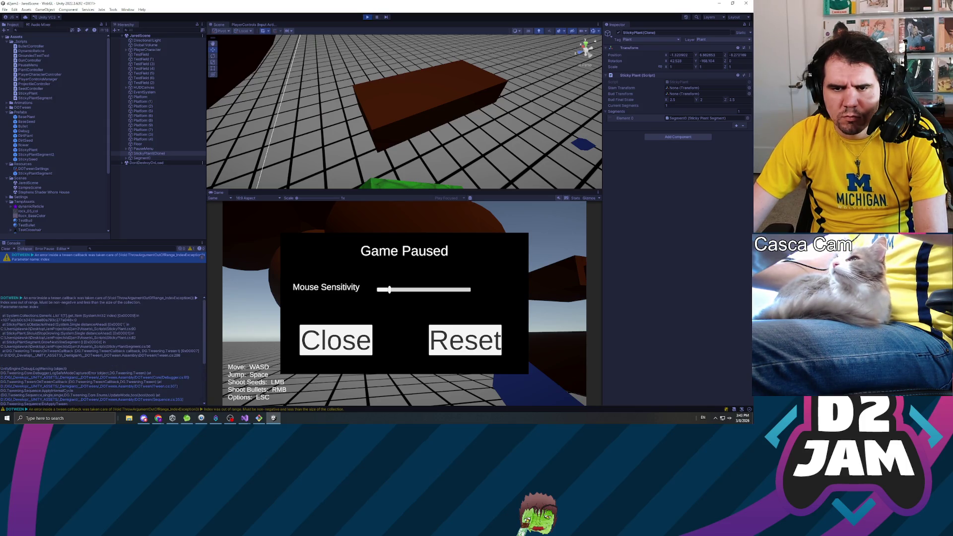
{"action": "key", "text": "alt+Tab"}
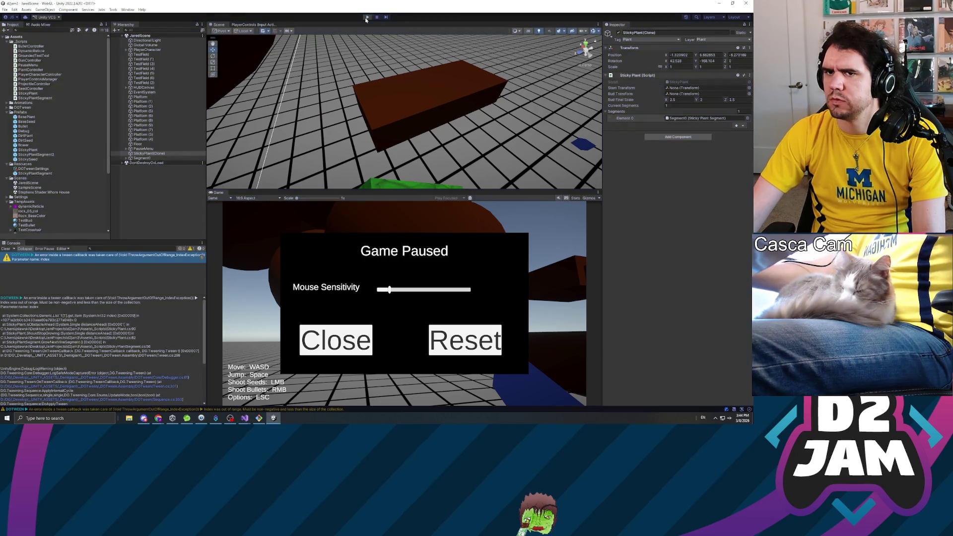
{"action": "key", "text": "ctrl+p"}
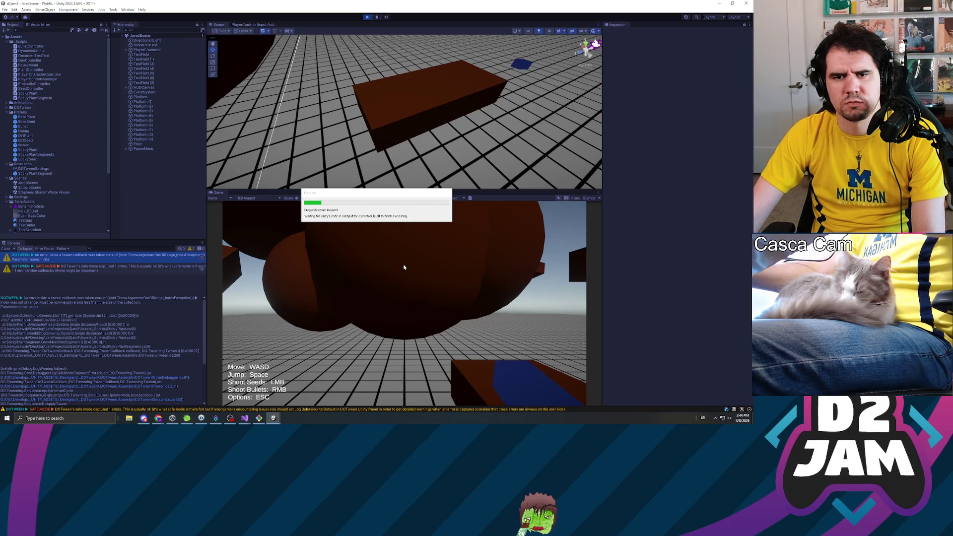
Shoot two seeds to sprout a vine, check the DOTween error trace, and stop the game.
{"action": "left_click", "coordinate": [406, 267]}
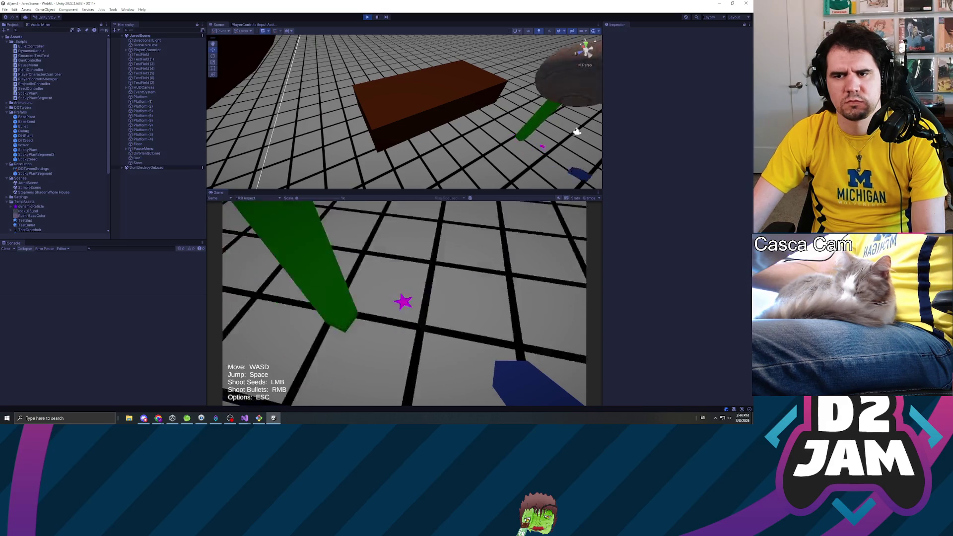
{"action": "left_click", "coordinate": [405, 303]}
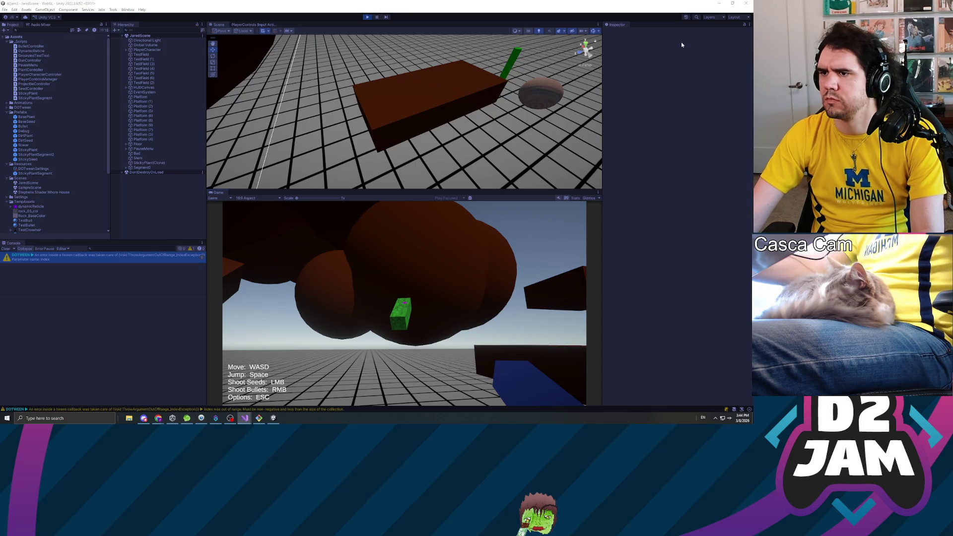
{"action": "left_click", "coordinate": [113, 264]}
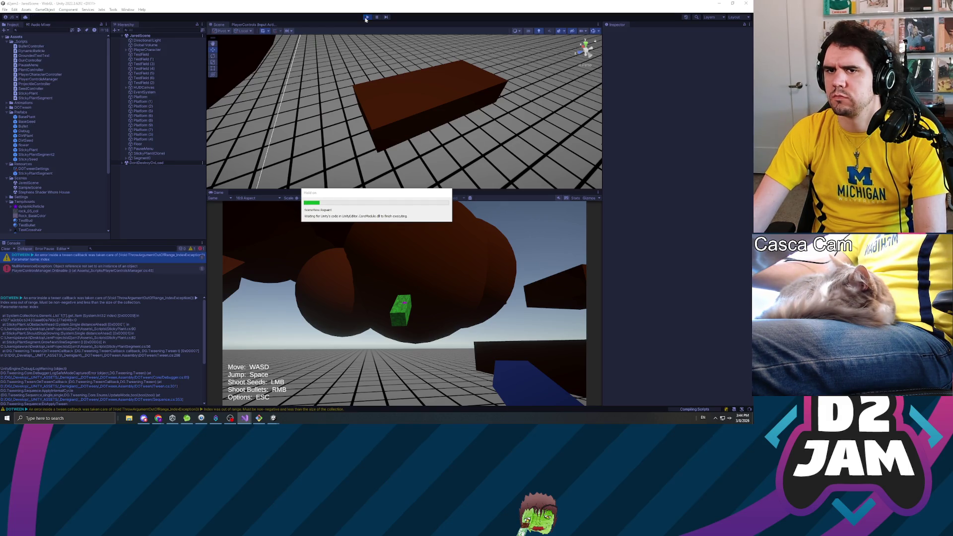
{"action": "left_click", "coordinate": [368, 18]}
Start a fresh play session, grow a vine from a shot seed, pause, and orbit around it.
{"action": "left_click", "coordinate": [367, 18]}
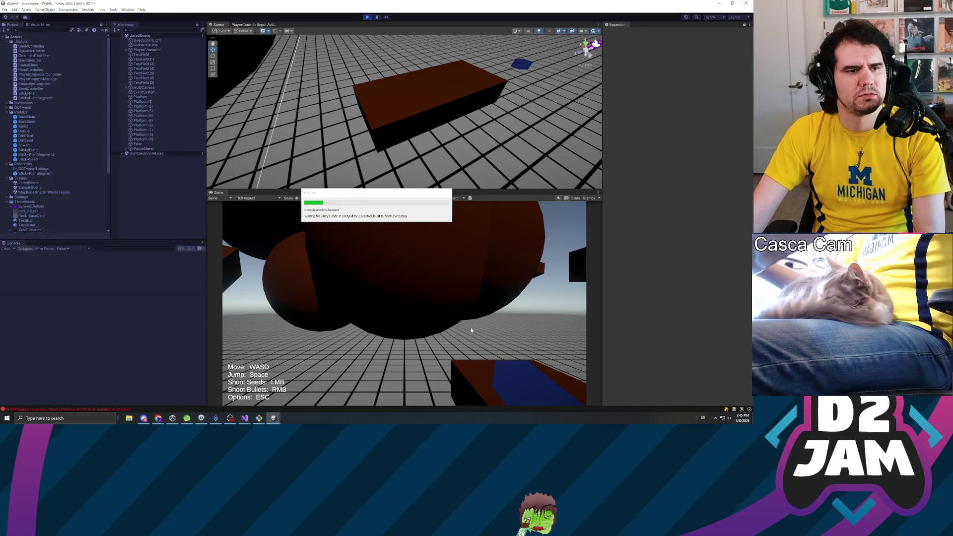
{"action": "left_click", "coordinate": [393, 317]}
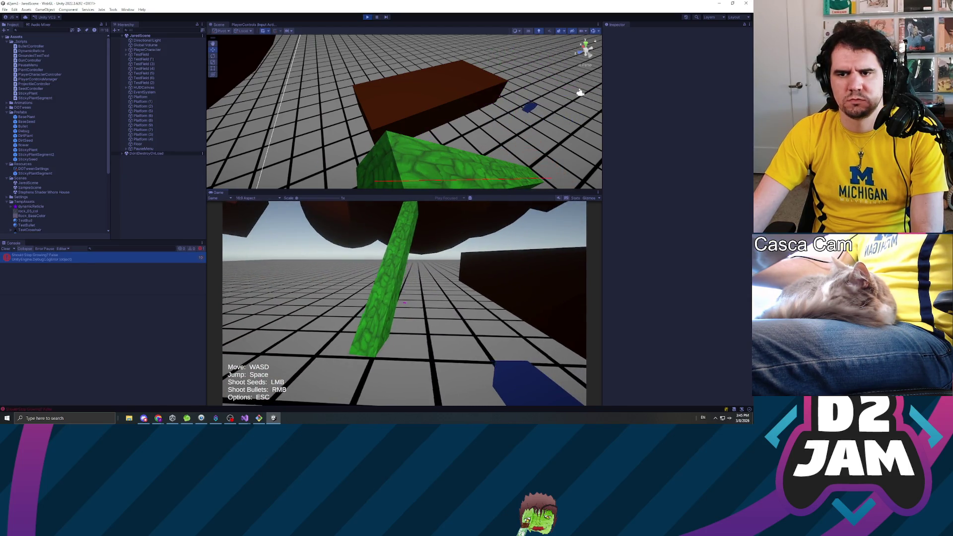
{"action": "key", "text": "w"}
{"action": "key", "text": "Escape"}
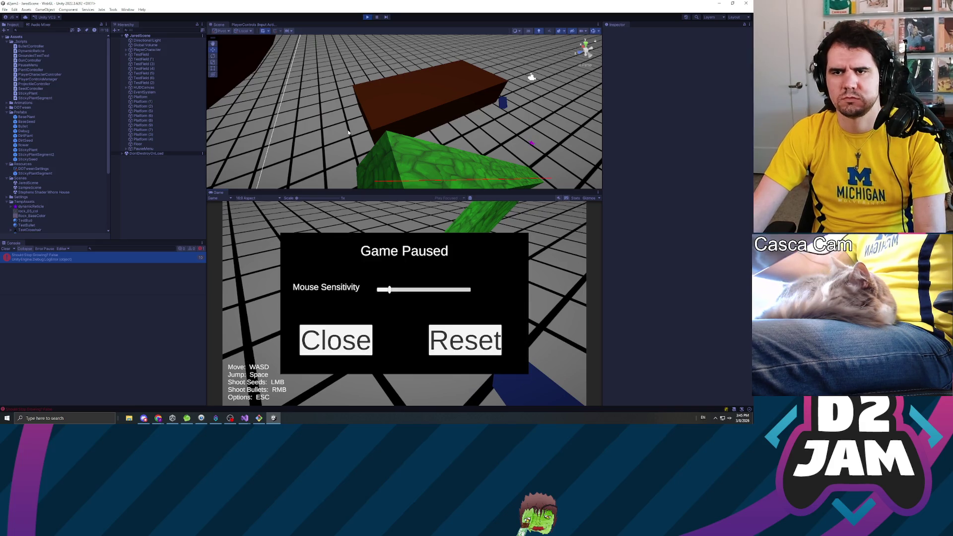
{"action": "mouse_move", "coordinate": [375, 164]}
{"action": "left_mouse_down"}
{"action": "mouse_move", "coordinate": [355, 157]}
{"action": "mouse_move", "coordinate": [396, 151]}
{"action": "mouse_move", "coordinate": [392, 100]}
{"action": "mouse_move", "coordinate": [202, 16]}
{"action": "mouse_move", "coordinate": [252, 83]}
{"action": "mouse_move", "coordinate": [232, 81]}
{"action": "left_mouse_up"}
{"action": "mouse_move", "coordinate": [408, 113]}
{"action": "left_mouse_down"}
{"action": "mouse_move", "coordinate": [442, 92]}
{"action": "mouse_move", "coordinate": [538, 95]}
{"action": "mouse_move", "coordinate": [485, 109]}
{"action": "mouse_move", "coordinate": [262, 106]}
{"action": "mouse_move", "coordinate": [150, 123]}
{"action": "left_mouse_up"}
{"action": "left_click", "coordinate": [138, 144]}
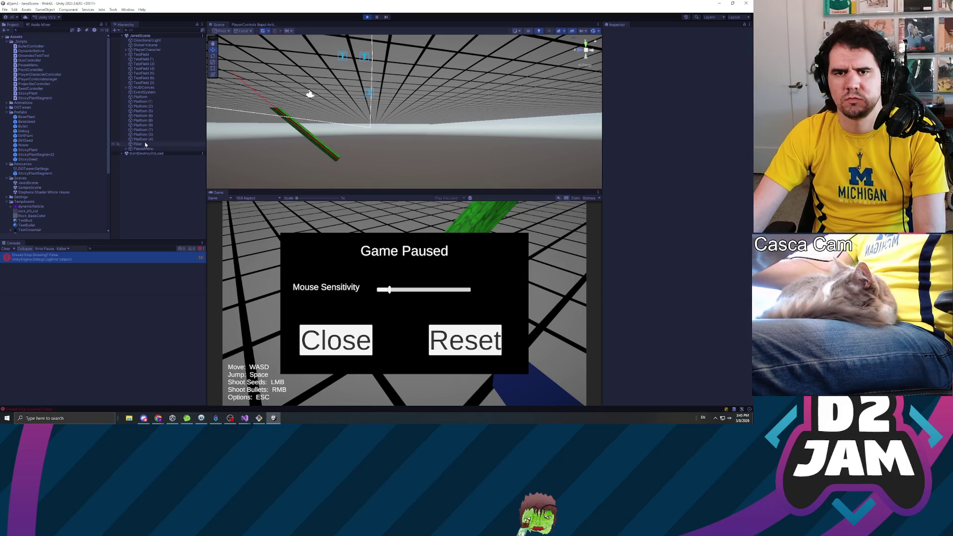
Frame the Floor, orbit and fly the Scene view toward the spheres, then stop the game.
{"action": "key", "text": "f"}
{"action": "mouse_move", "coordinate": [392, 111]}
{"action": "left_mouse_down"}
{"action": "mouse_move", "coordinate": [410, 99]}
{"action": "mouse_move", "coordinate": [402, 103]}
{"action": "mouse_move", "coordinate": [490, 185]}
{"action": "mouse_move", "coordinate": [485, 161]}
{"action": "mouse_move", "coordinate": [436, 173]}
{"action": "left_mouse_up"}
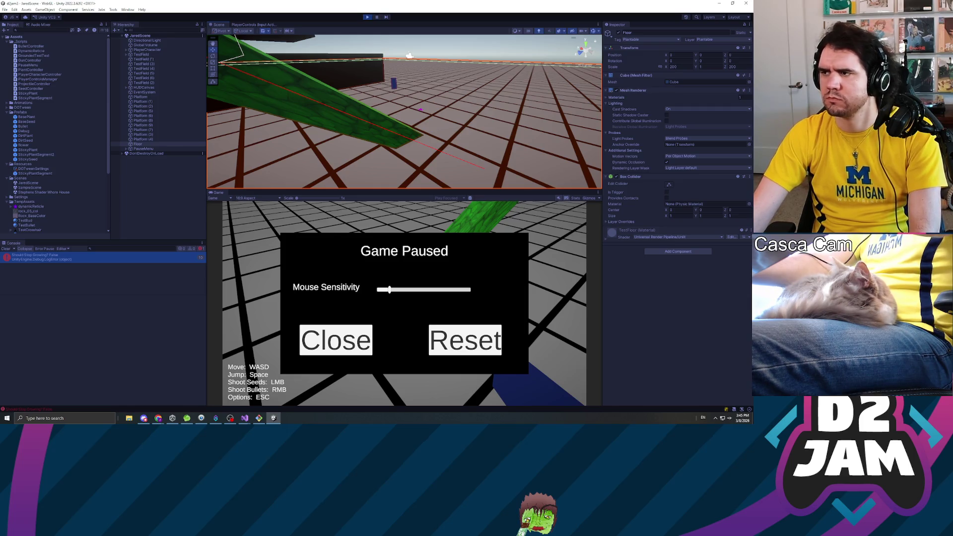
{"action": "mouse_move", "coordinate": [432, 104]}
{"action": "left_mouse_down"}
{"action": "mouse_move", "coordinate": [455, 105]}
{"action": "mouse_move", "coordinate": [400, 99]}
{"action": "mouse_move", "coordinate": [416, 102]}
{"action": "left_mouse_up"}
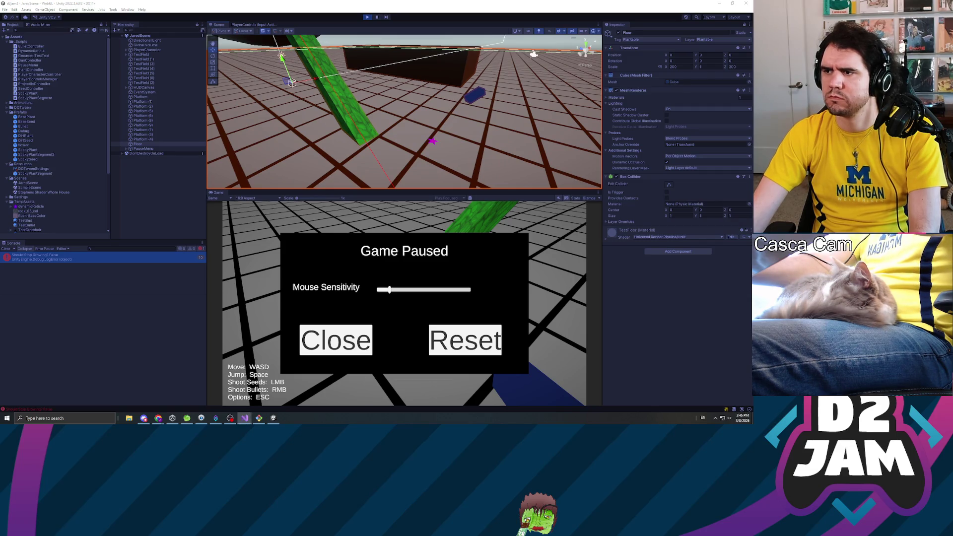
{"action": "left_click", "coordinate": [367, 17]}
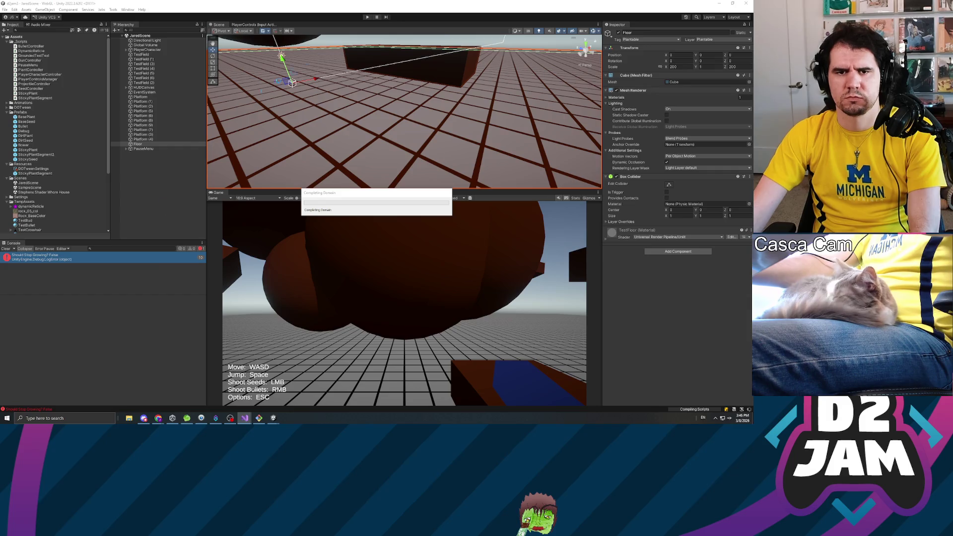
Start Play, shoot two seeds at the floor to grow vines, and pause.
{"action": "left_click", "coordinate": [368, 18]}
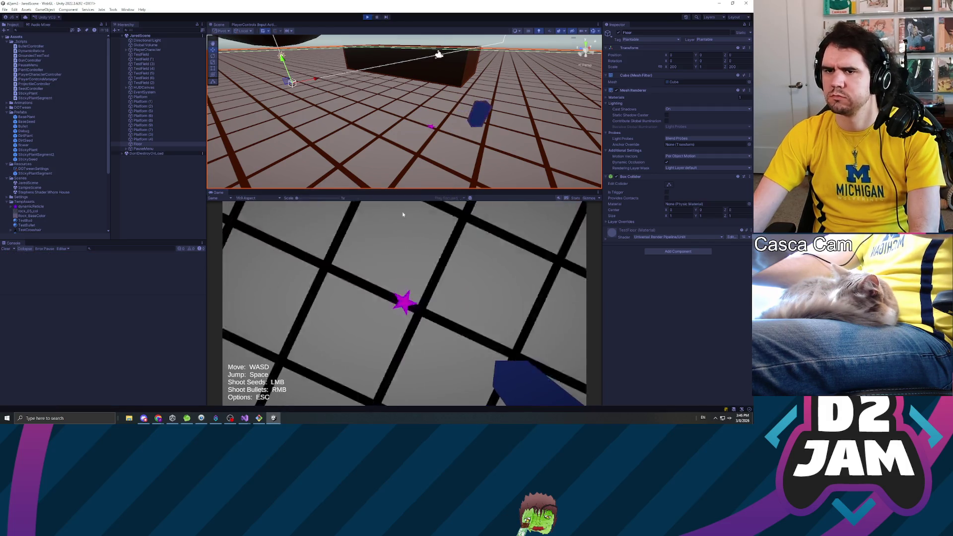
{"action": "left_click", "coordinate": [402, 211]}
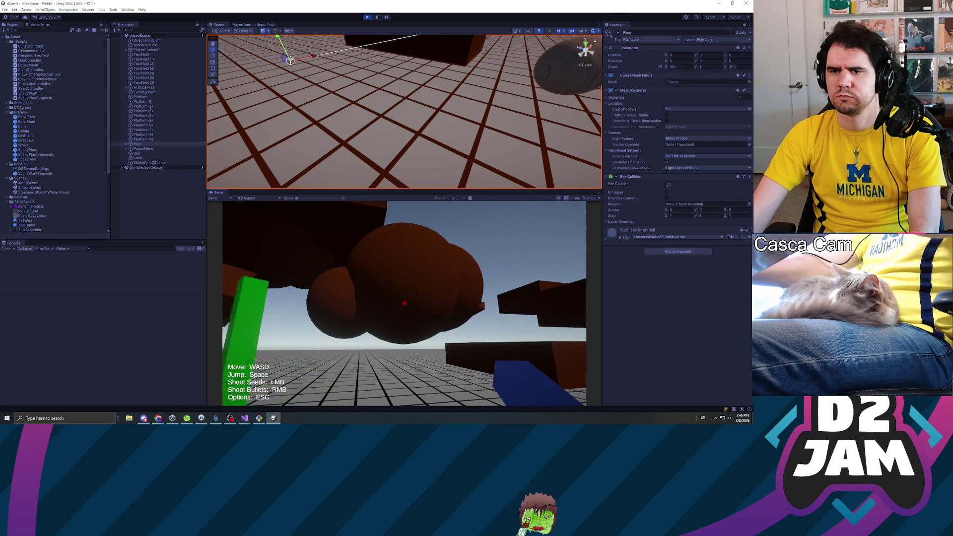
{"action": "left_click", "coordinate": [404, 303]}
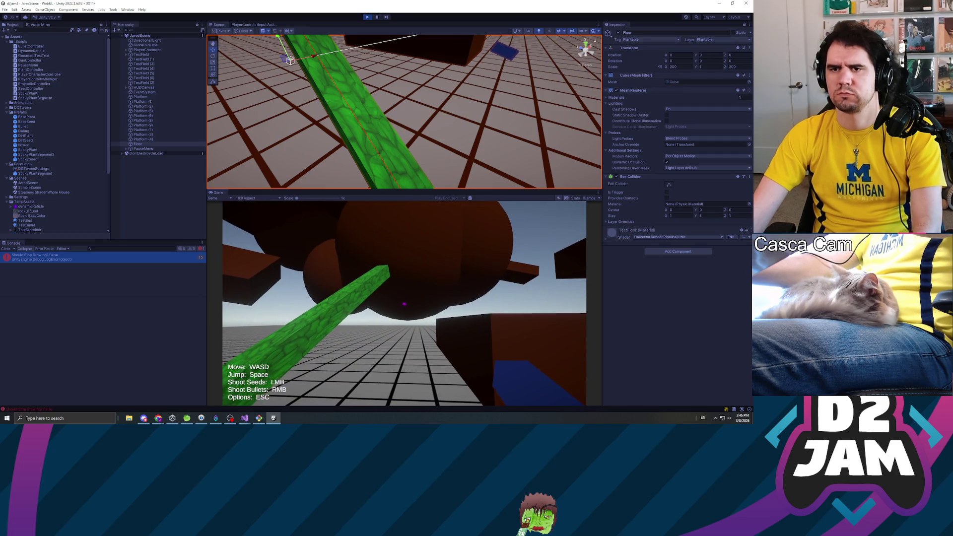
{"action": "left_click", "coordinate": [404, 303]}
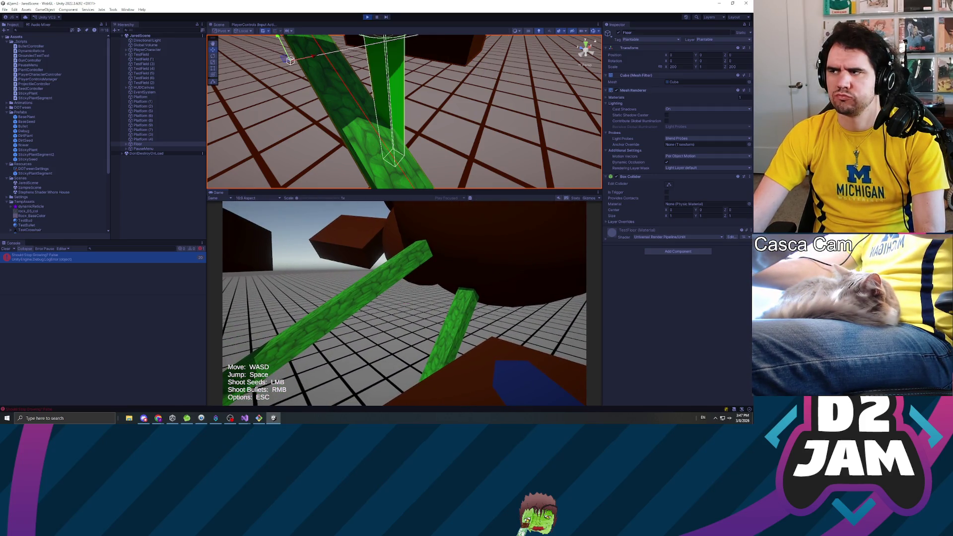
{"action": "key", "text": "Escape"}
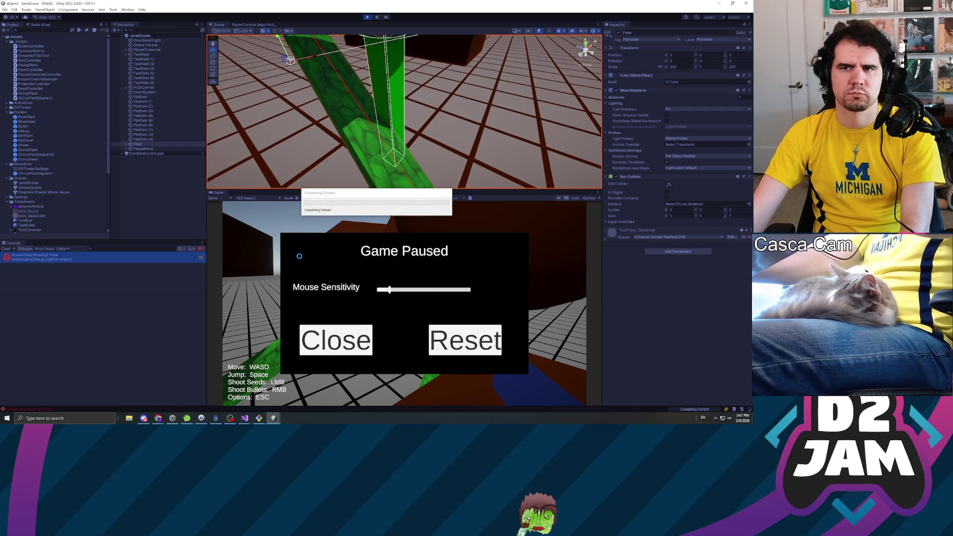
Stop and restart the game, shoot seeds at the floor and spheres, then pause.
{"action": "left_click", "coordinate": [367, 17]}
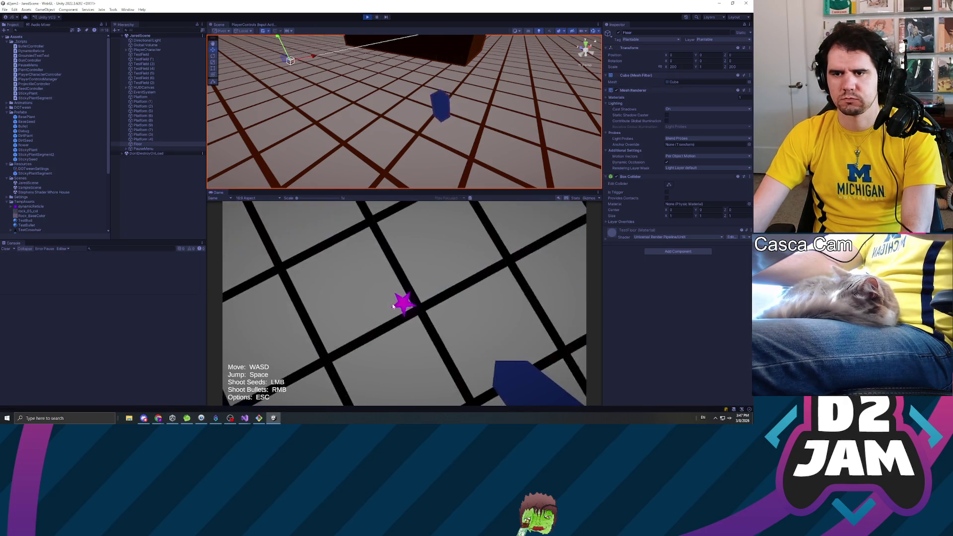
{"action": "left_click", "coordinate": [400, 300]}
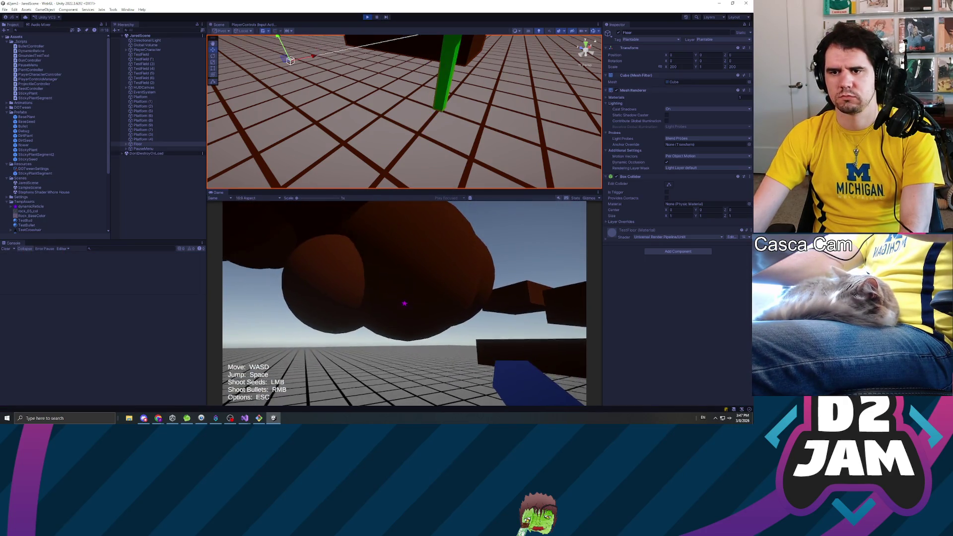
{"action": "left_click", "coordinate": [405, 303]}
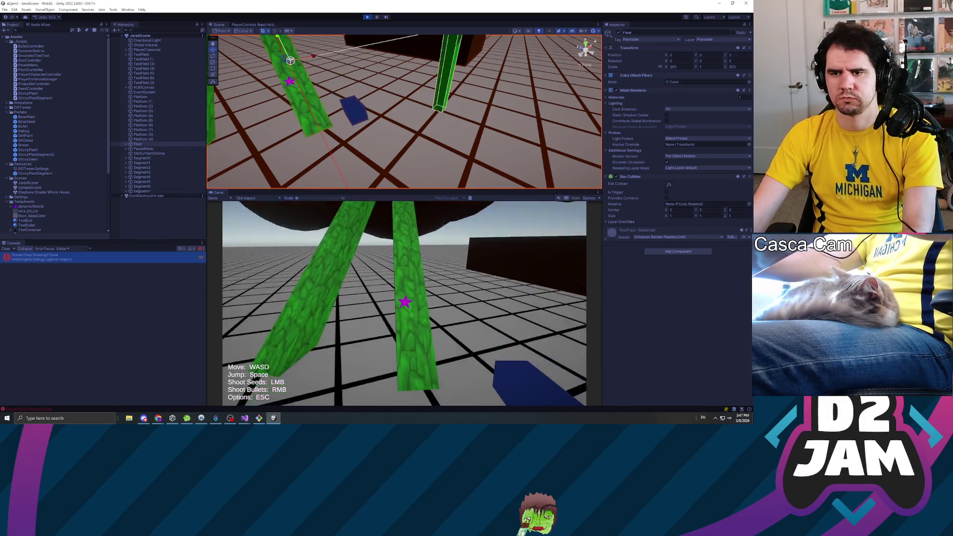
{"action": "key", "text": "Escape"}
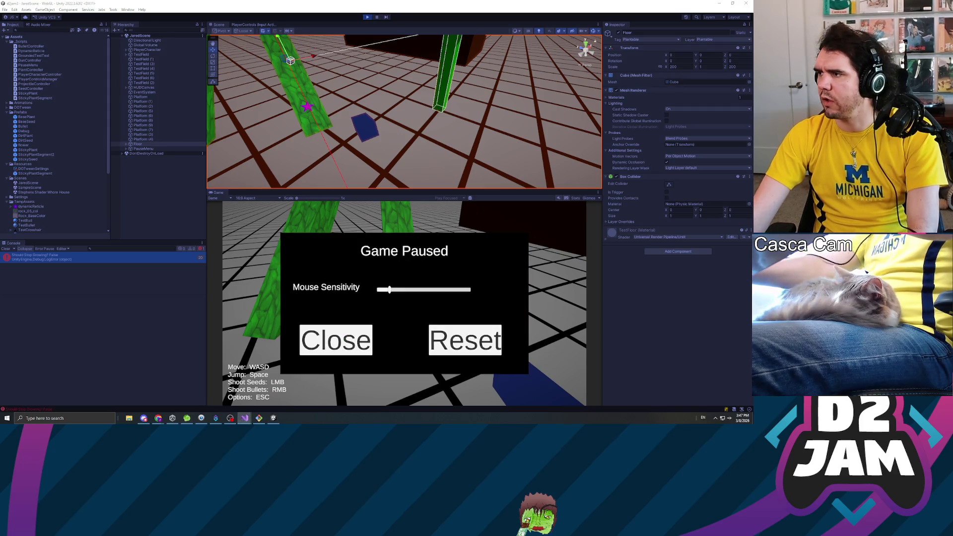
Swing the Scene view around the vines, select Floor, and resume the game.
{"action": "mouse_move", "coordinate": [323, 109]}
{"action": "left_mouse_down"}
{"action": "mouse_move", "coordinate": [304, 76]}
{"action": "mouse_move", "coordinate": [373, 94]}
{"action": "mouse_move", "coordinate": [380, 117]}
{"action": "mouse_move", "coordinate": [209, 102]}
{"action": "left_mouse_up"}
{"action": "left_click_drag", "start_coordinate": [104, 104], "coordinate": [53, 104]}
{"action": "left_click", "coordinate": [142, 144]}
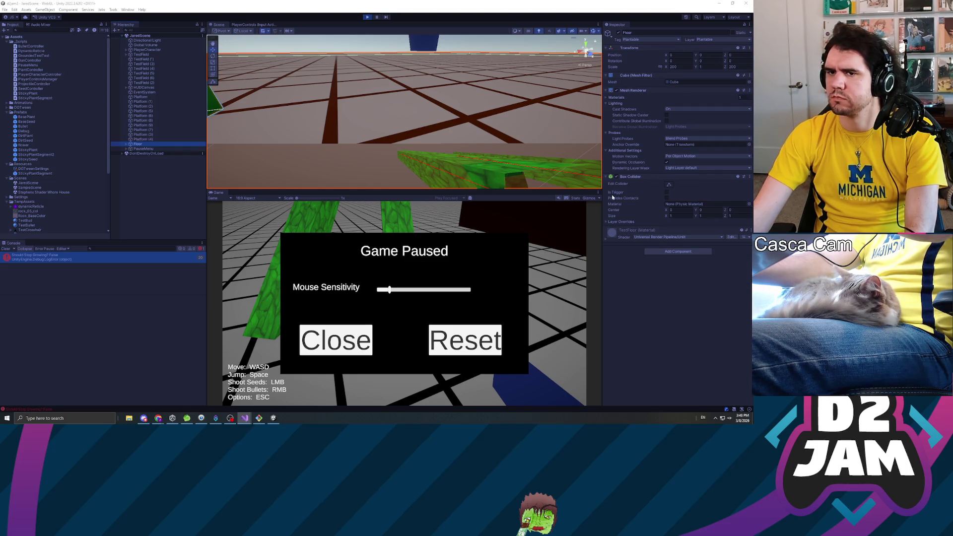
{"action": "key", "text": "Escape"}
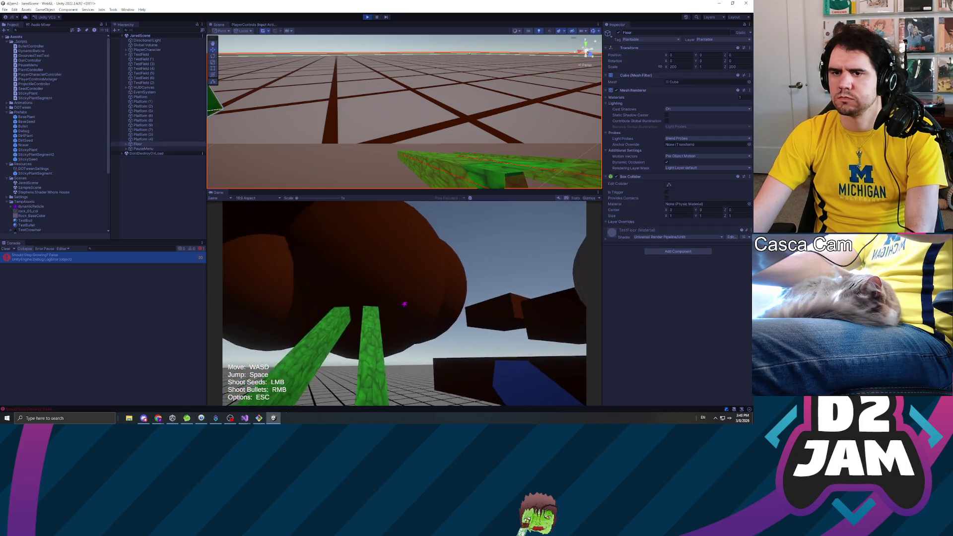
Shoot a seed and inspect its vine stalk beneath the brown spheres in the Scene view.
{"action": "left_click", "coordinate": [406, 305]}
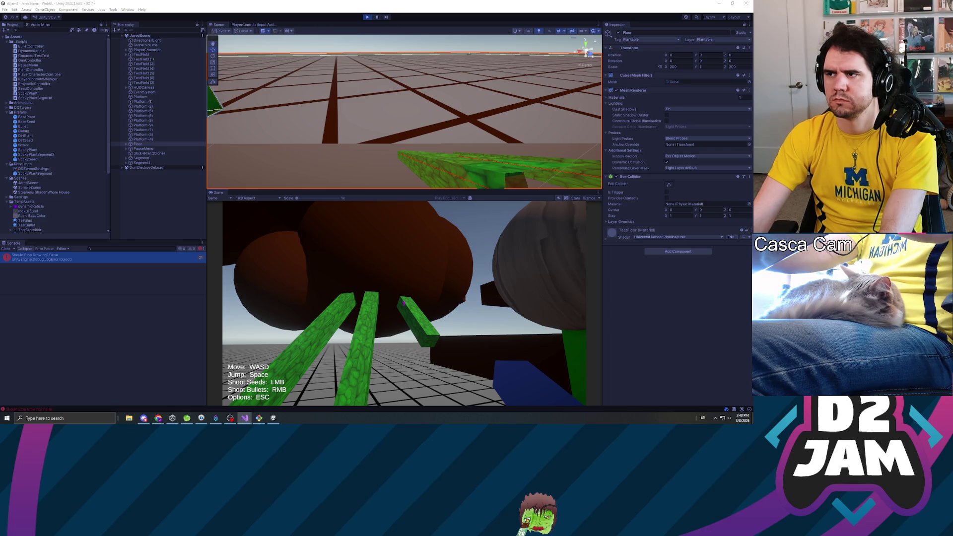
{"action": "scroll", "coordinate": [416, 135], "scroll_direction": "down", "scroll_amount": 5}
{"action": "mouse_move", "coordinate": [416, 135]}
{"action": "left_mouse_down"}
{"action": "mouse_move", "coordinate": [466, 125]}
{"action": "mouse_move", "coordinate": [495, 104]}
{"action": "mouse_move", "coordinate": [524, 109]}
{"action": "mouse_move", "coordinate": [358, 149]}
{"action": "left_mouse_up"}
{"action": "left_click", "coordinate": [245, 418]}
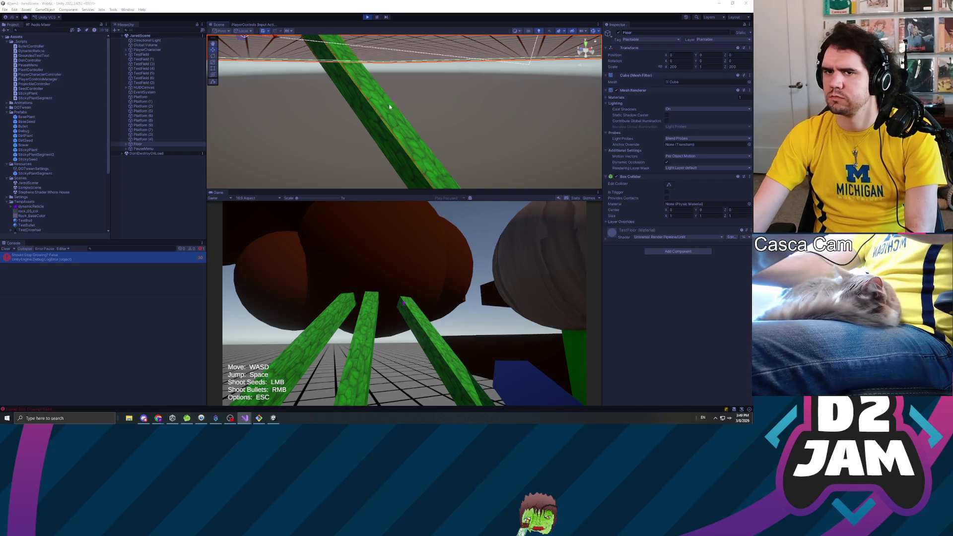
{"action": "key", "text": "f"}
{"action": "mouse_move", "coordinate": [390, 85]}
{"action": "left_mouse_down"}
{"action": "mouse_move", "coordinate": [379, 65]}
{"action": "mouse_move", "coordinate": [349, 91]}
{"action": "left_mouse_up"}
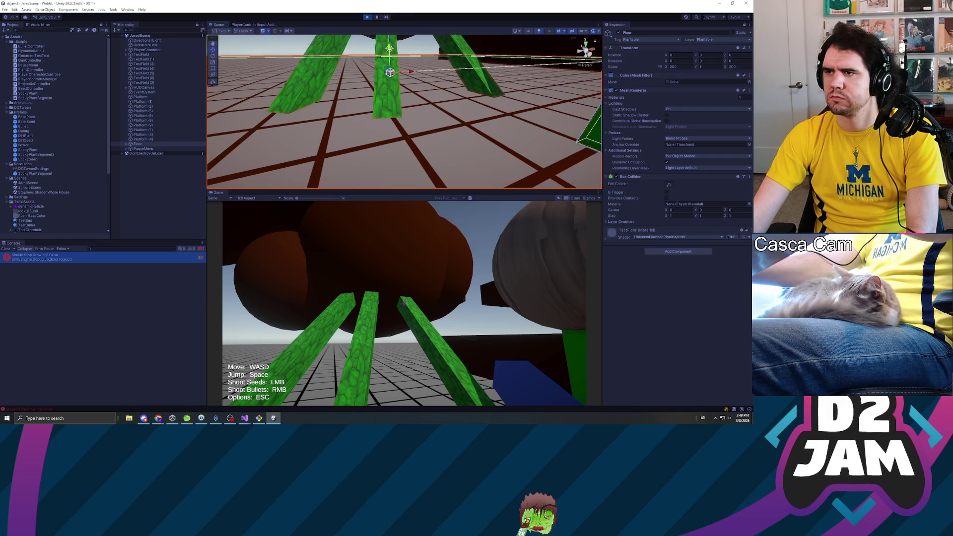
{"action": "mouse_move", "coordinate": [447, 80]}
{"action": "left_mouse_down"}
{"action": "mouse_move", "coordinate": [476, 45]}
{"action": "mouse_move", "coordinate": [472, 34]}
{"action": "left_mouse_up"}
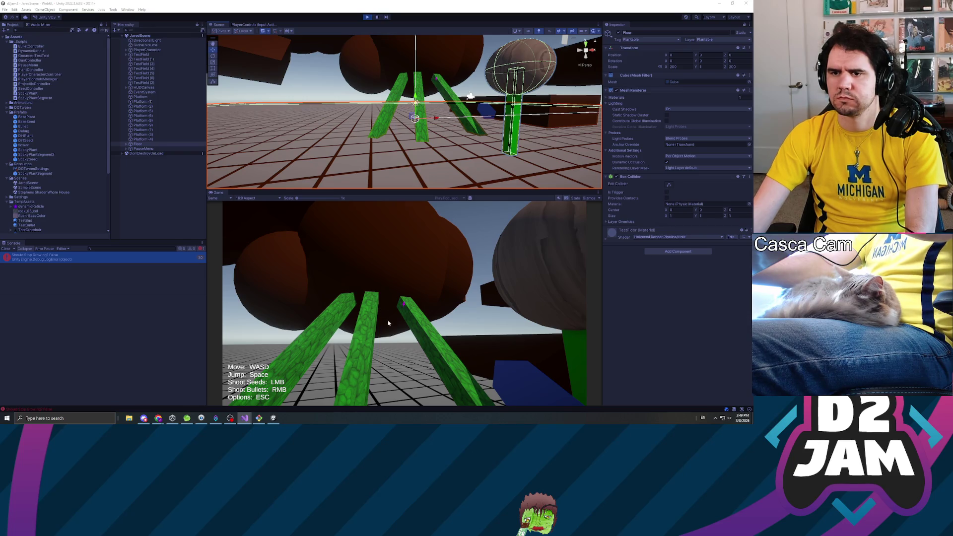
Shoot another seed to grow a second vine, then stop the play test.
{"action": "left_click", "coordinate": [392, 333]}
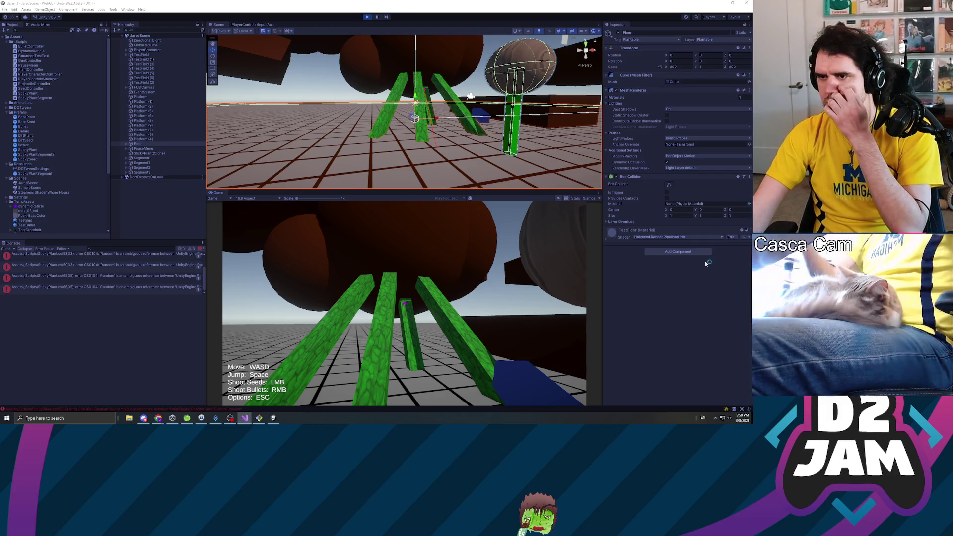
{"action": "left_click", "coordinate": [689, 327]}
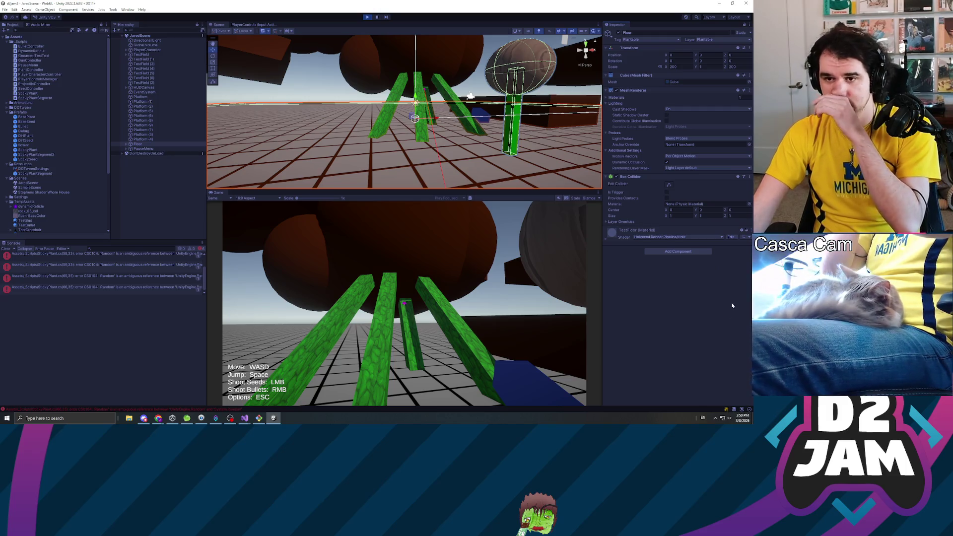
{"action": "left_click", "coordinate": [368, 17]}
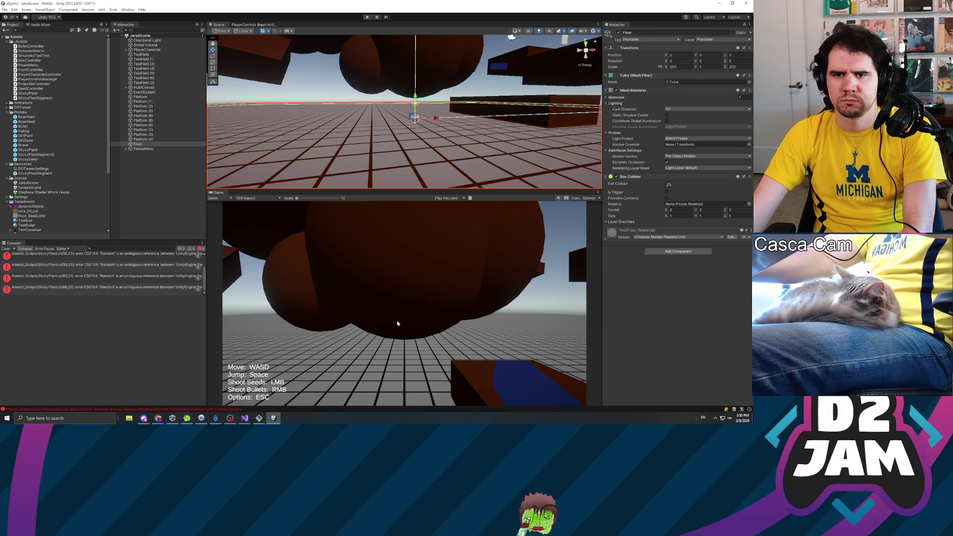
Retry Play, then open both CS0104 'Random' errors in StickyPlant.cs from the Console.
{"action": "key", "text": "ctrl+p"}
{"action": "double_click", "coordinate": [100, 254]}
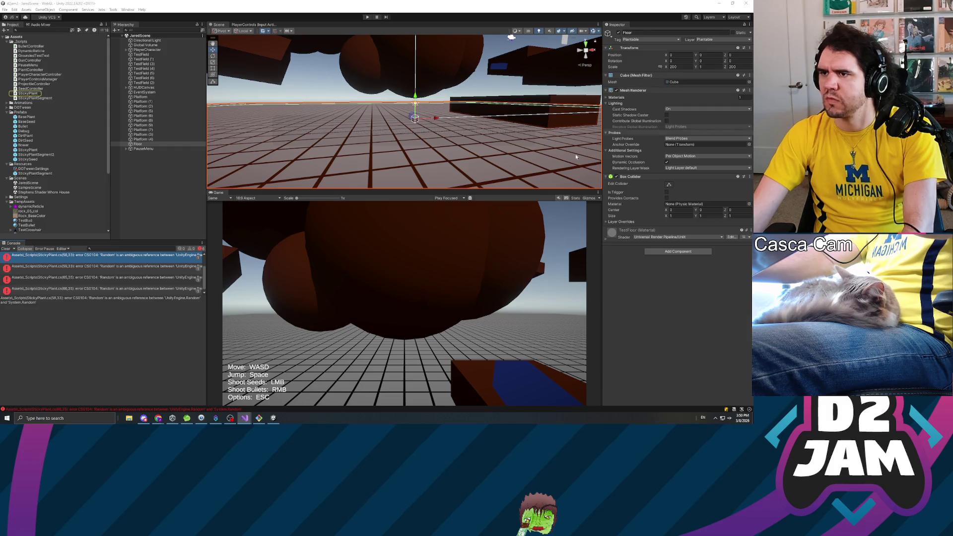
{"action": "double_click", "coordinate": [99, 266]}
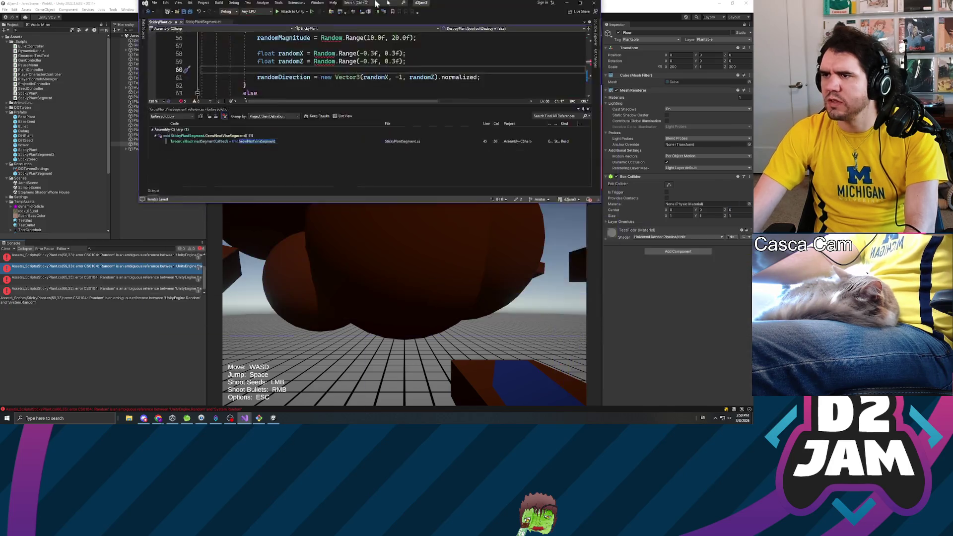
Inspect the red-underlined Random reference to read the CS0104 ambiguity error.
{"action": "scroll", "coordinate": [180, 207], "scroll_direction": "up", "scroll_amount": 2}
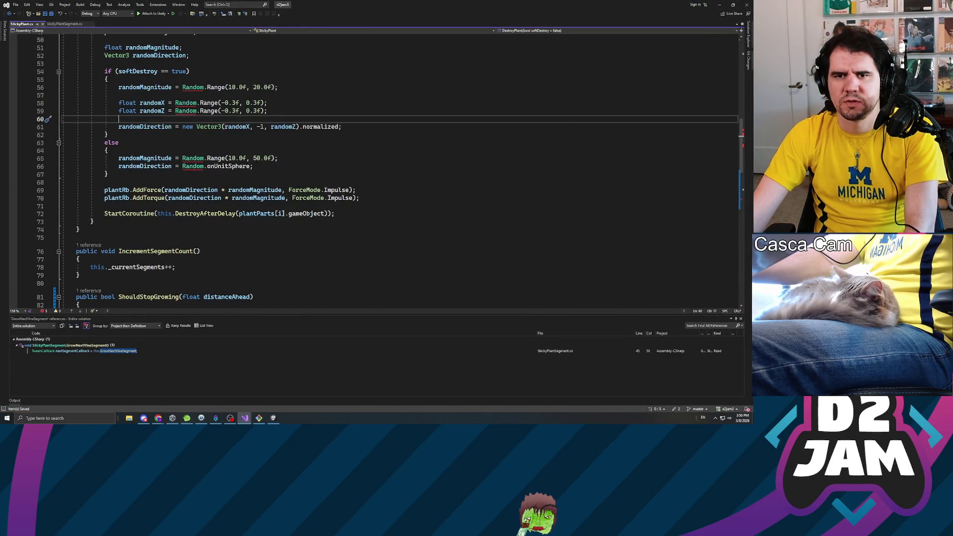
{"action": "mouse_move", "coordinate": [193, 167]}
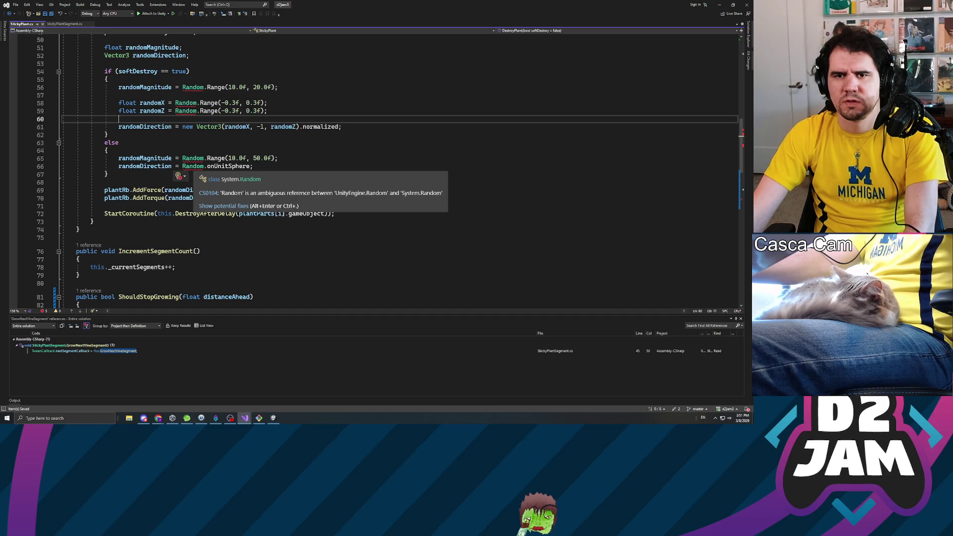
{"action": "left_click", "coordinate": [196, 167]}
Remove the breakpoint on line 98, then place the caret before Random on line 56.
{"action": "scroll", "coordinate": [196, 167], "scroll_direction": "down", "scroll_amount": 3}
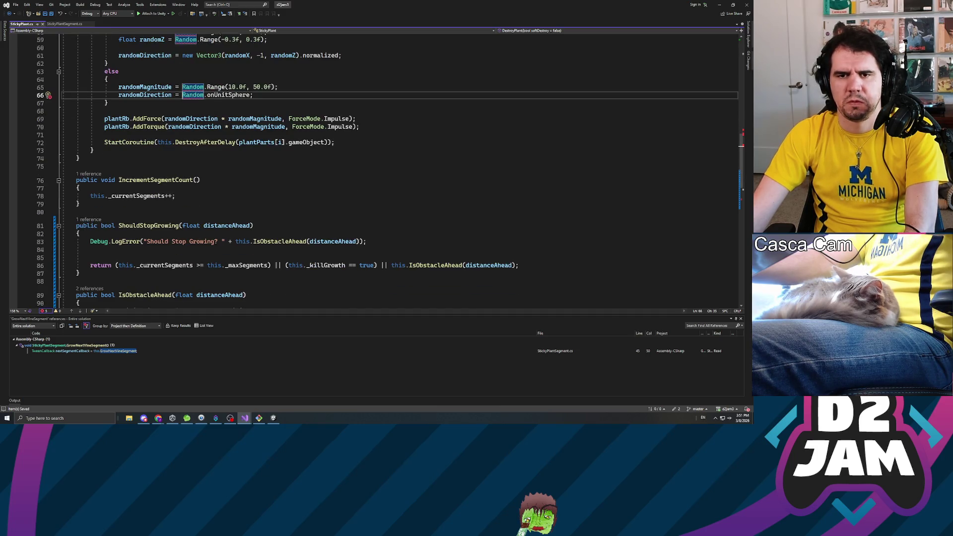
{"action": "scroll", "coordinate": [390, 170], "scroll_direction": "down", "scroll_amount": 5}
{"action": "left_click", "coordinate": [13, 248]}
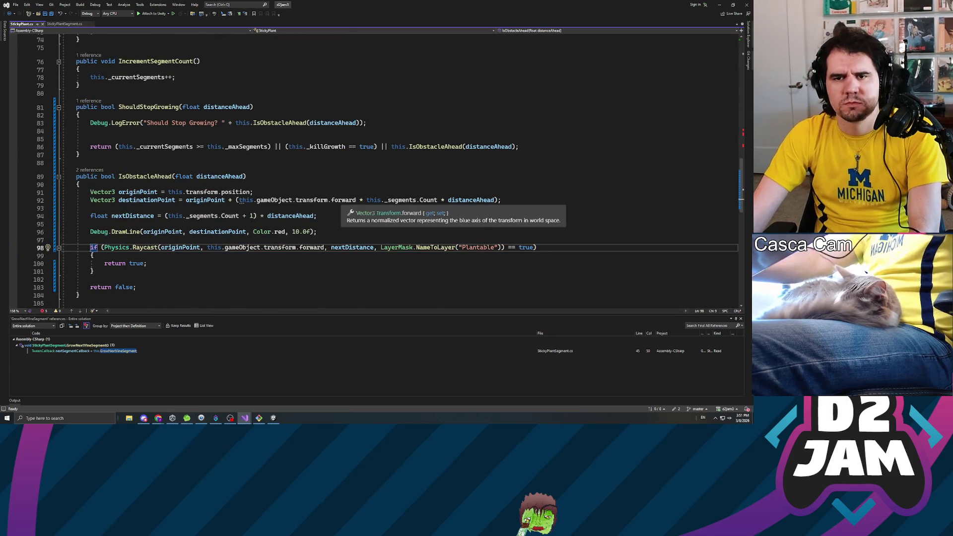
{"action": "scroll", "coordinate": [348, 199], "scroll_direction": "up", "scroll_amount": 12}
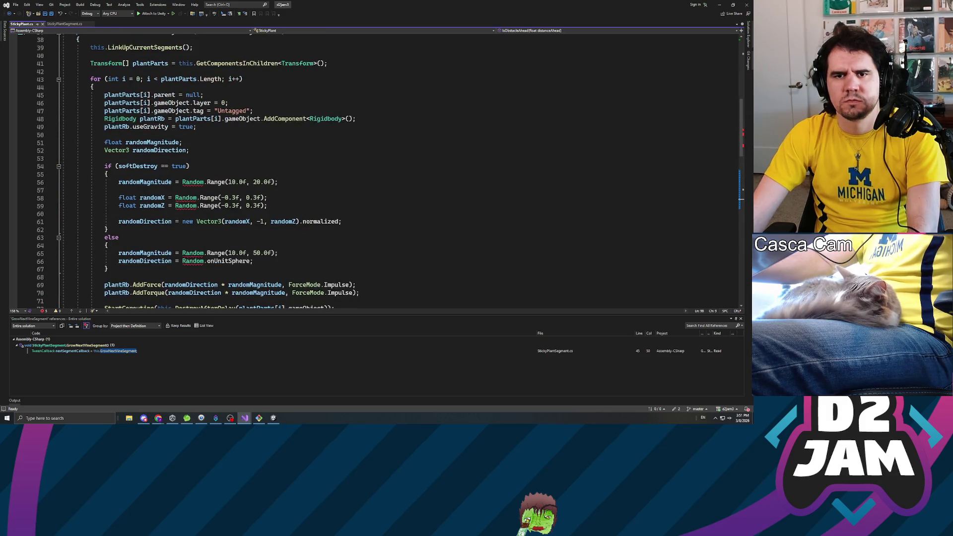
{"action": "left_click", "coordinate": [182, 182]}
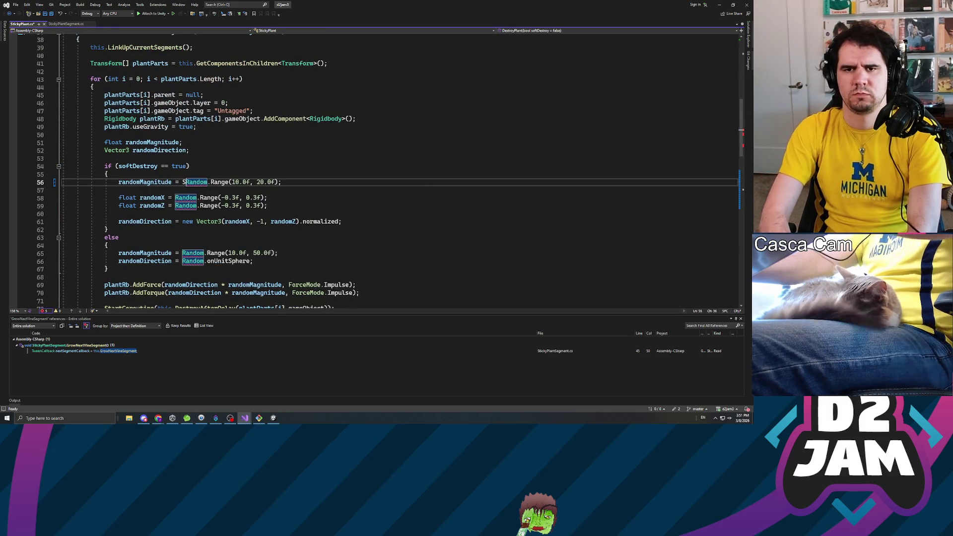
Change the Random on line 56 to UnityEngine.Random and save the script.
{"action": "type", "text": "System."}
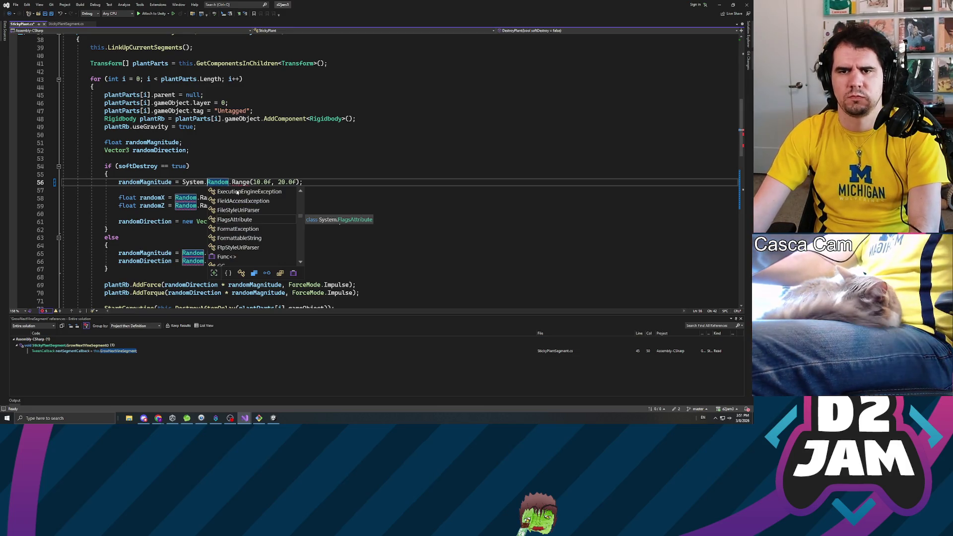
{"action": "key", "text": "Escape"}
{"action": "key", "text": "ctrl+shift+Left"}
{"action": "key", "text": "ctrl+shift+Left"}
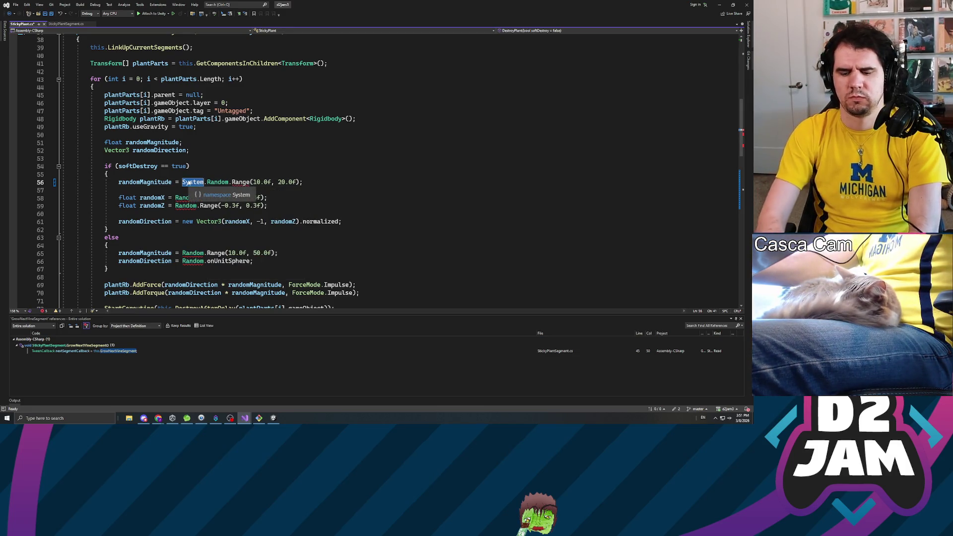
{"action": "type", "text": "UnityEng"}
{"action": "key", "text": "Tab"}
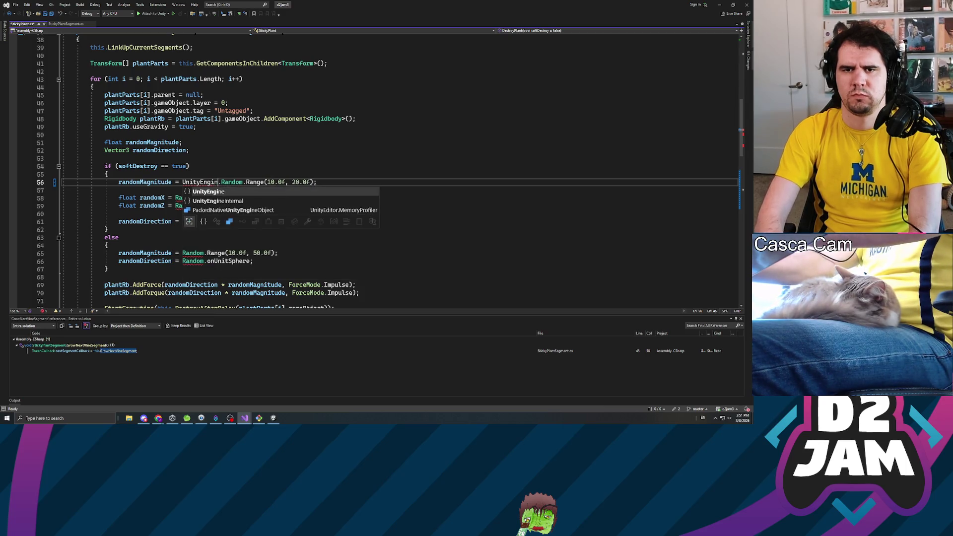
{"action": "key", "text": "ctrl+s"}
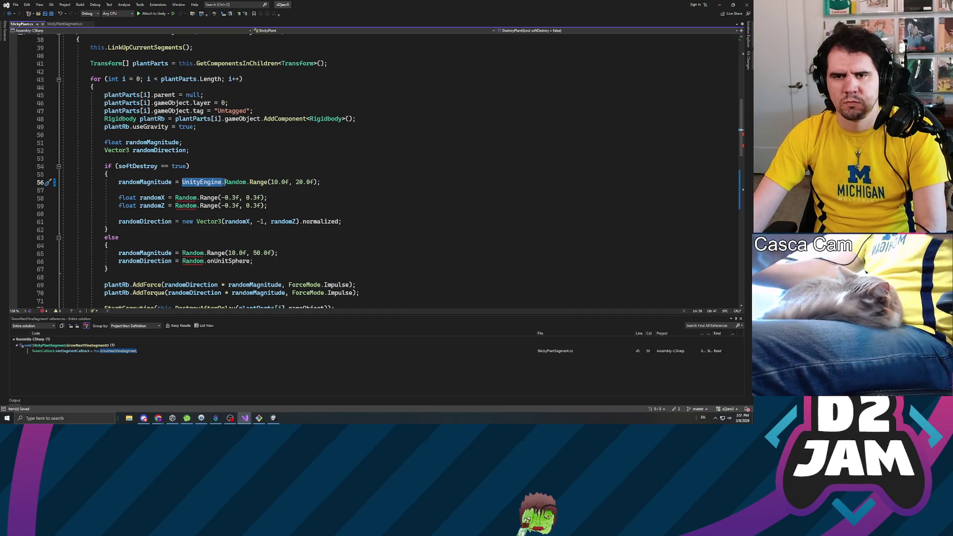
Prefix the Random calls on lines 58, 59, 65 and 66 with UnityEngine.
{"action": "left_click", "coordinate": [175, 198]}
{"action": "type", "text": "UnityEngine."}
{"action": "left_click", "coordinate": [175, 206]}
{"action": "type", "text": "UnityEngine."}
{"action": "left_click", "coordinate": [182, 254]}
{"action": "type", "text": "UnityEngine."}
{"action": "left_click", "coordinate": [182, 261]}
{"action": "type", "text": "UnityEngine."}
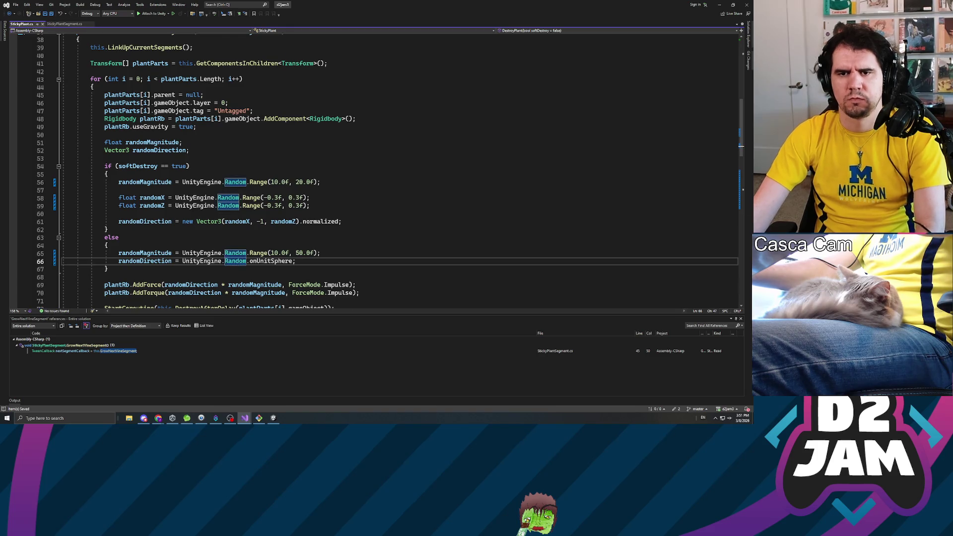
Delete the 'using System;' line and return to Unity.
{"action": "scroll", "coordinate": [372, 169], "scroll_direction": "up", "scroll_amount": 12}
{"action": "left_click_drag", "start_coordinate": [107, 37], "coordinate": [62, 37]}
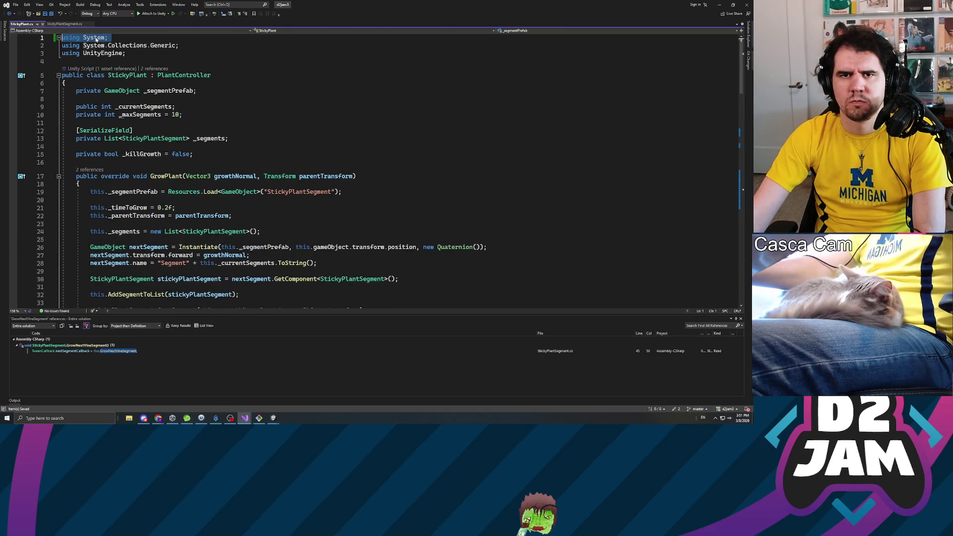
{"action": "key", "text": "Delete"}
{"action": "scroll", "coordinate": [373, 169], "scroll_direction": "down", "scroll_amount": 13}
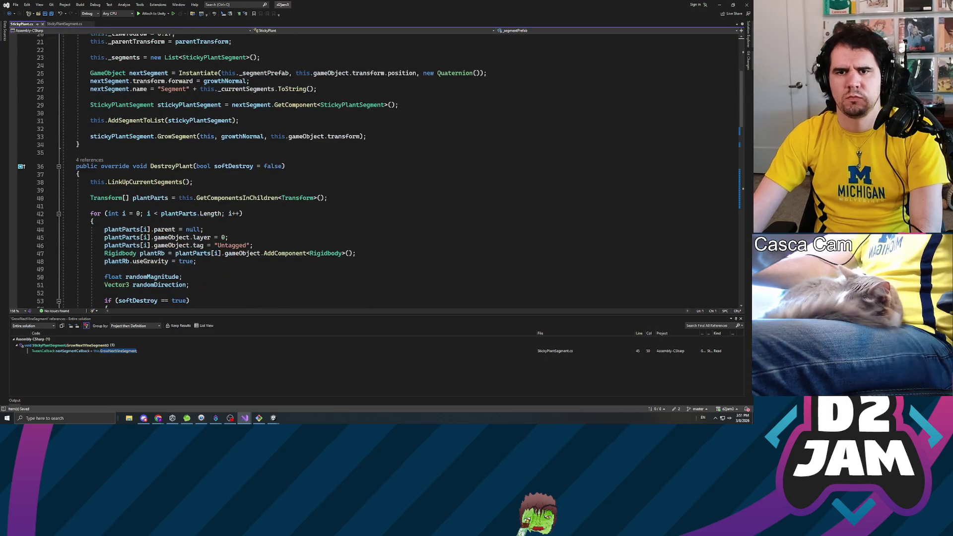
{"action": "scroll", "coordinate": [373, 169], "scroll_direction": "down", "scroll_amount": 3}
{"action": "key", "text": "alt+Tab"}
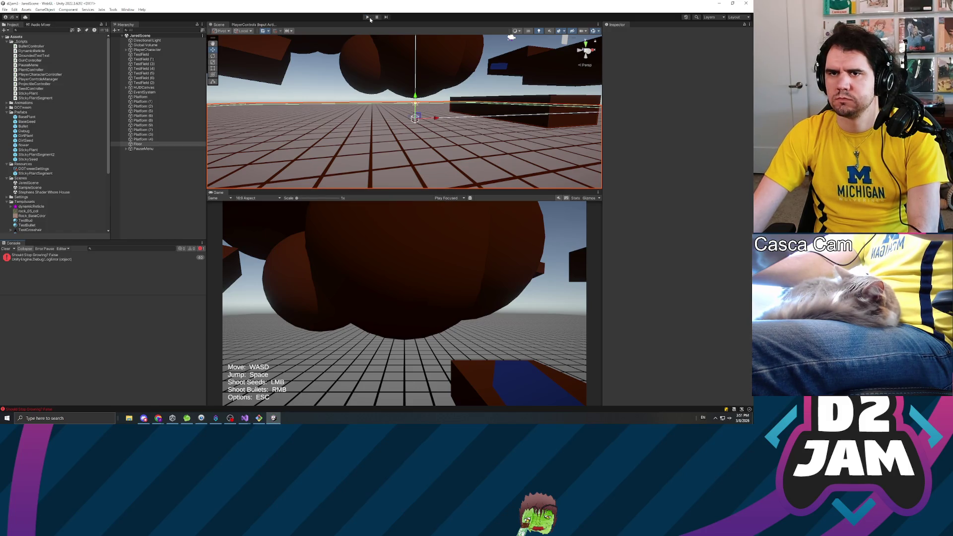
Start the play-test and shoot several seeds at the floor to grow vines.
{"action": "left_click", "coordinate": [368, 17]}
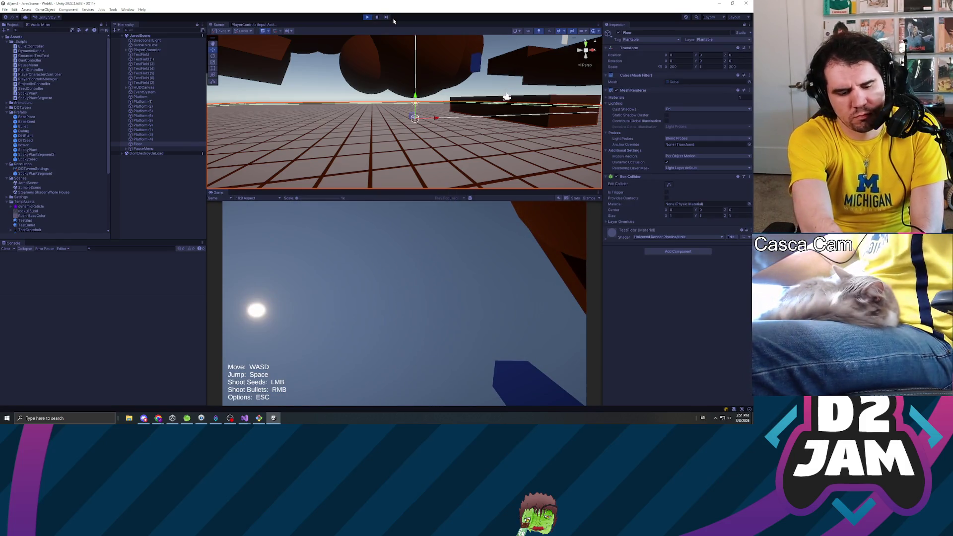
{"action": "mouse_move", "coordinate": [375, 282]}
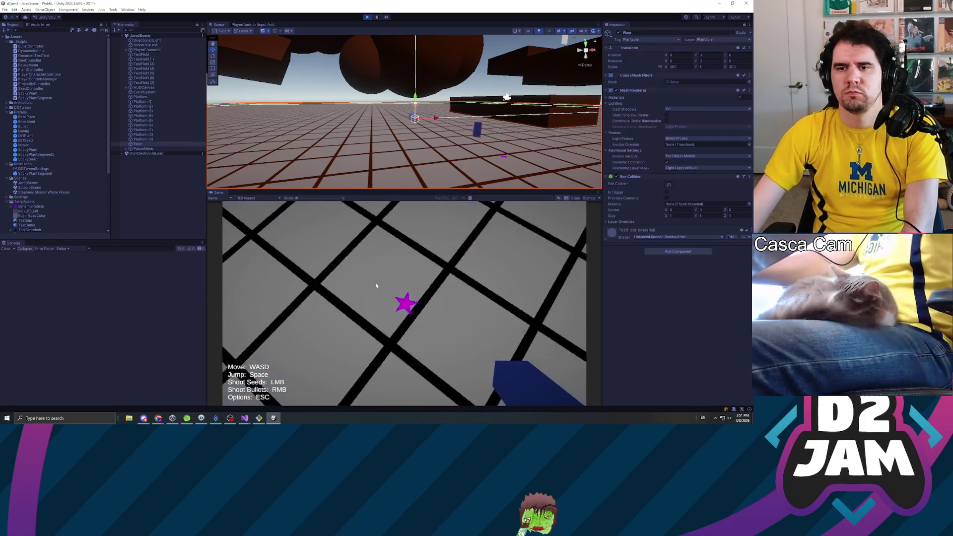
{"action": "left_click", "coordinate": [371, 227]}
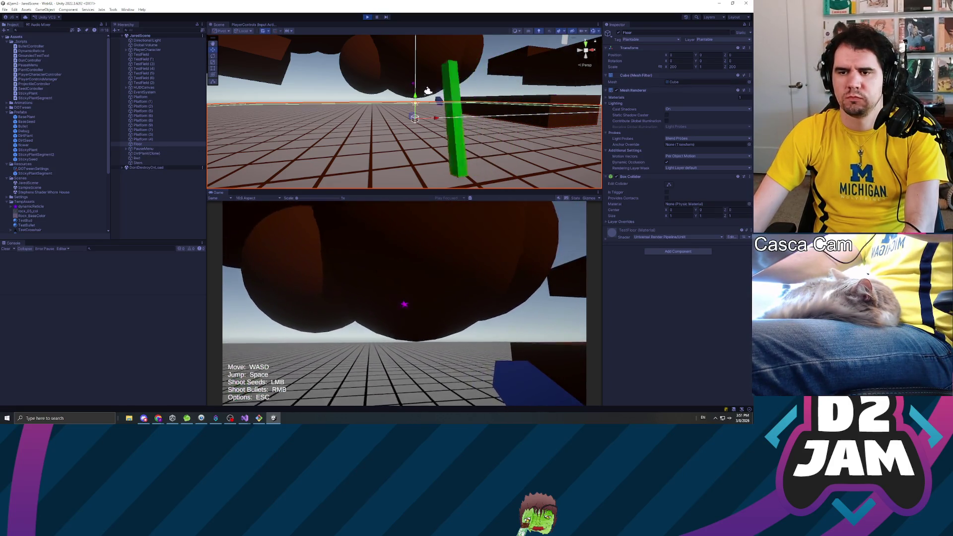
{"action": "left_click", "coordinate": [404, 302]}
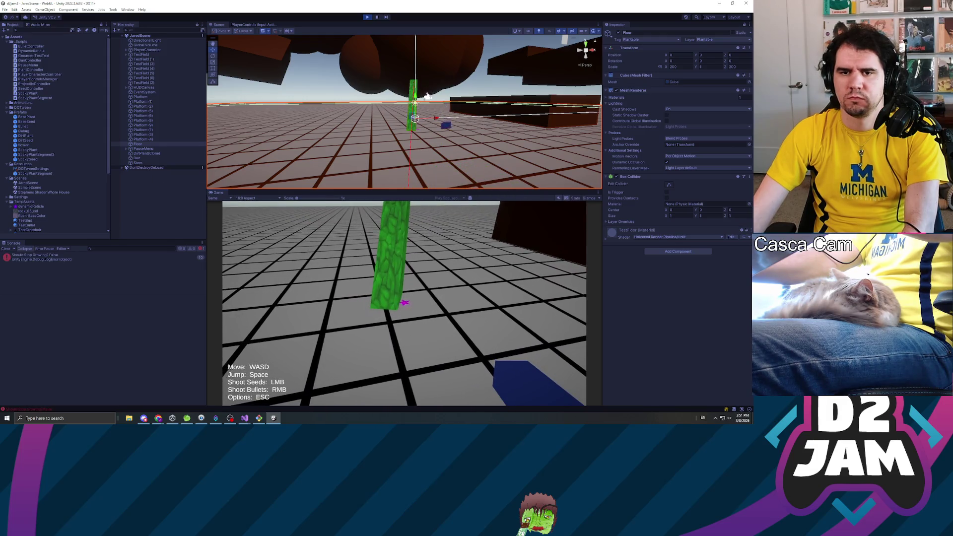
{"action": "left_click", "coordinate": [405, 303]}
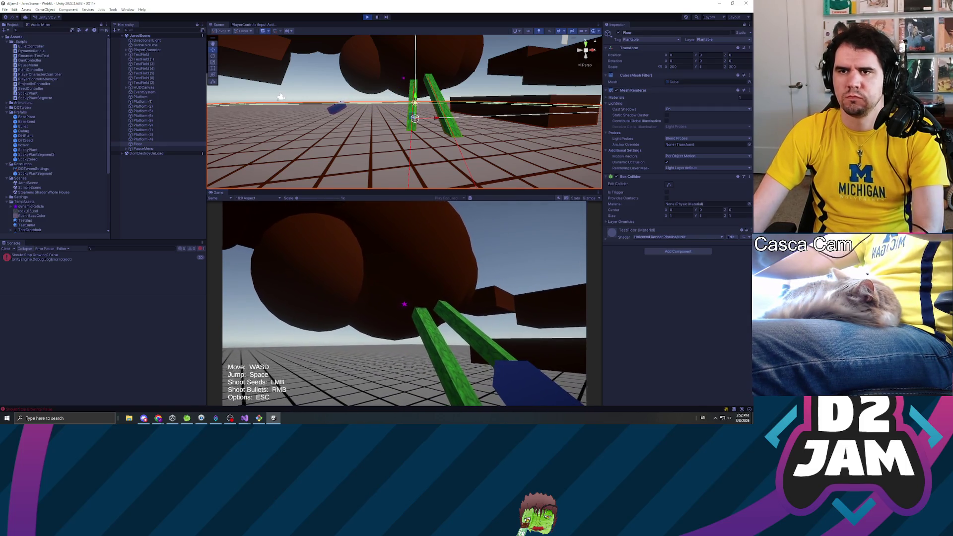
Release camera control and orbit the Scene view around the green vines.
{"action": "key", "text": "Escape"}
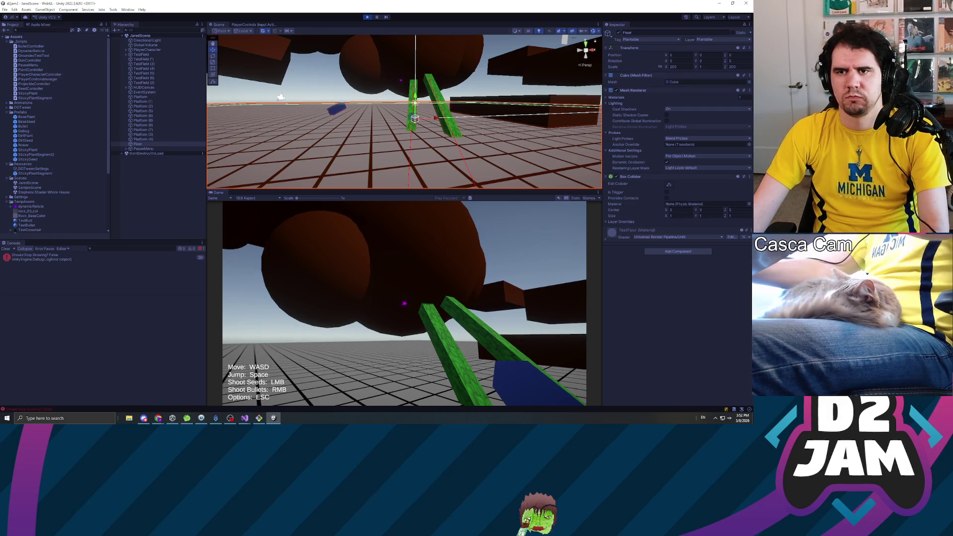
{"action": "scroll", "coordinate": [392, 94], "scroll_direction": "up", "scroll_amount": 3}
{"action": "left_click_drag", "start_coordinate": [407, 92], "coordinate": [428, 81]}
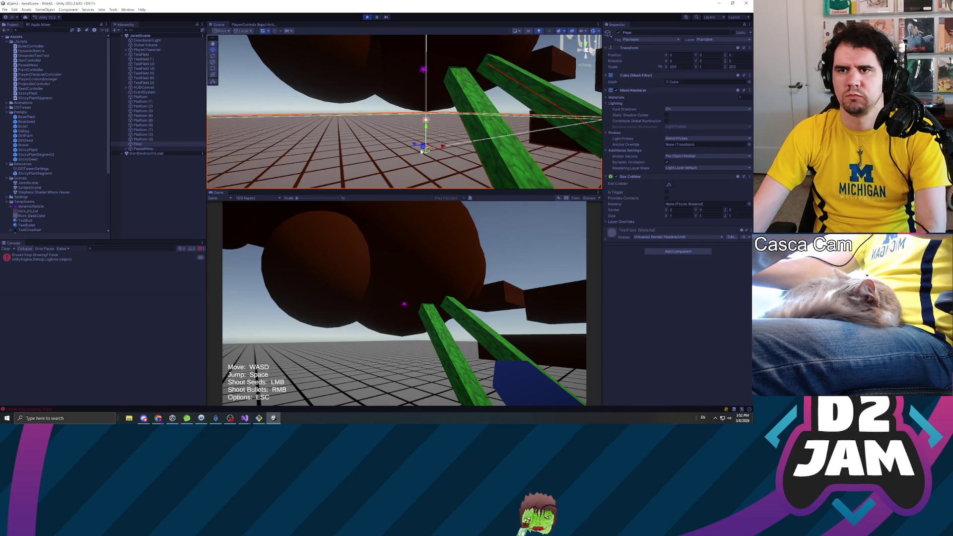
{"action": "left_click_drag", "start_coordinate": [432, 138], "coordinate": [489, 147]}
Shoot a seed up at the brown platform.
{"action": "key", "text": "alt+Tab"}
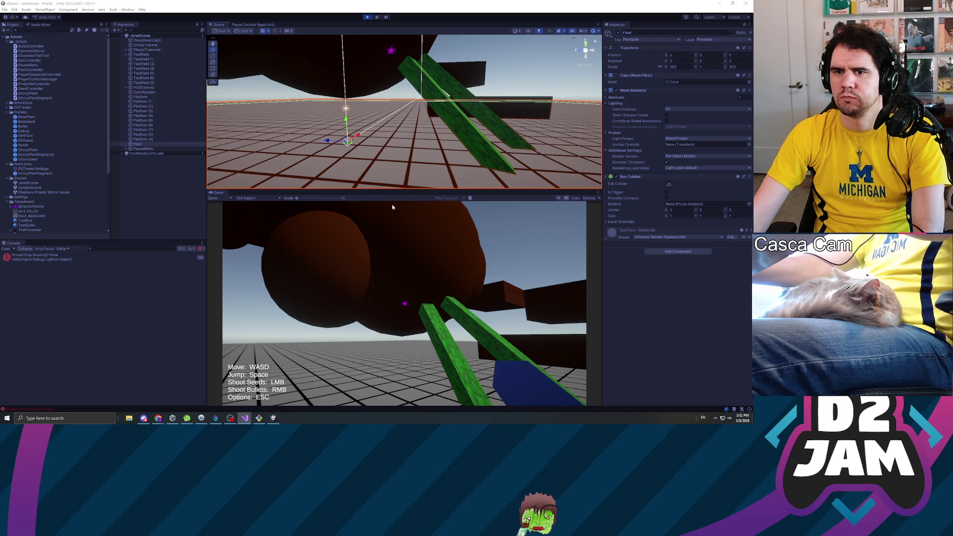
{"action": "left_click", "coordinate": [497, 236]}
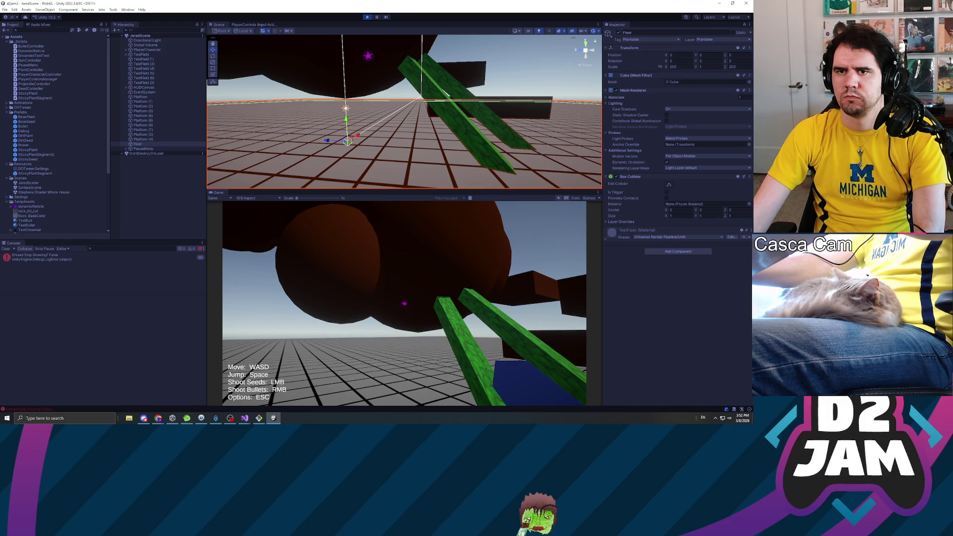
{"action": "key", "text": "alt+Tab"}
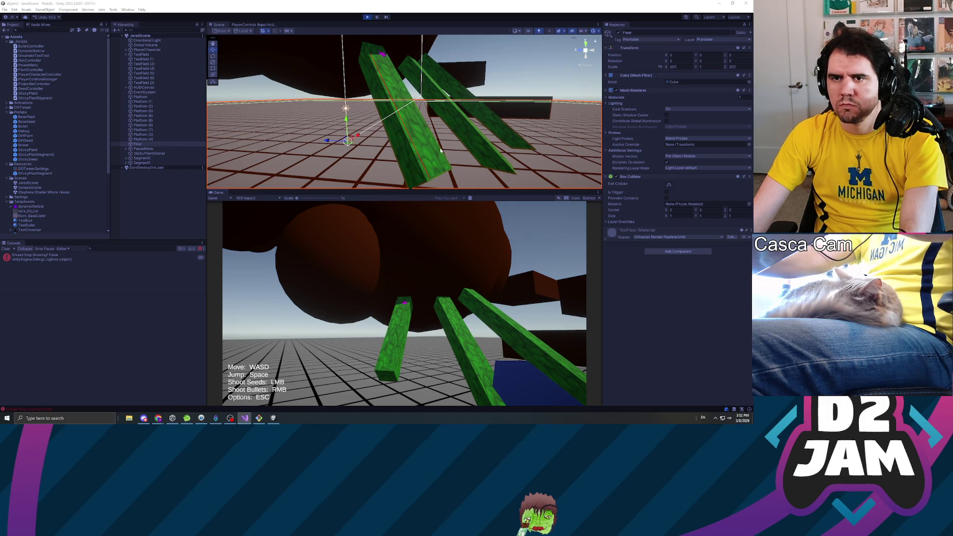
{"action": "scroll", "coordinate": [438, 155], "scroll_direction": "down", "scroll_amount": 5}
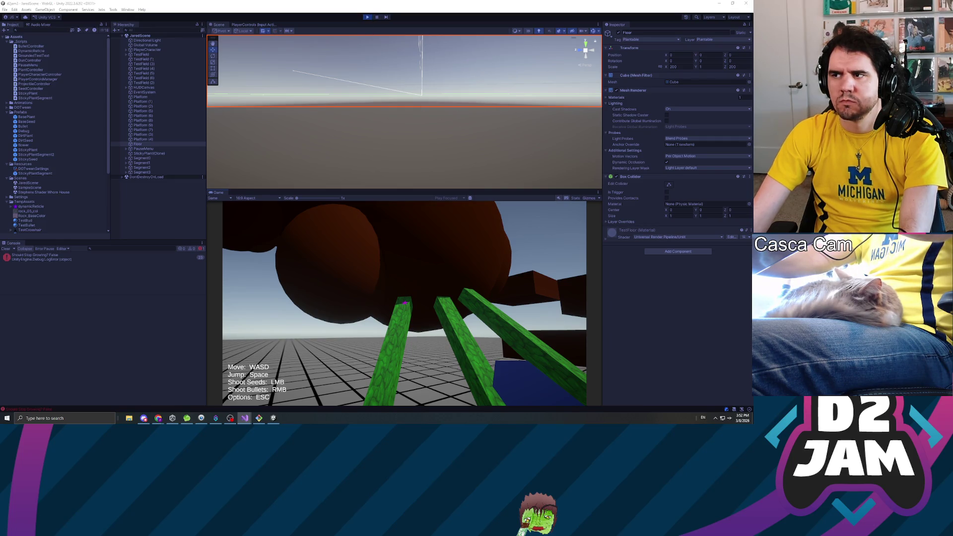
{"action": "key", "text": "ctrl+p"}
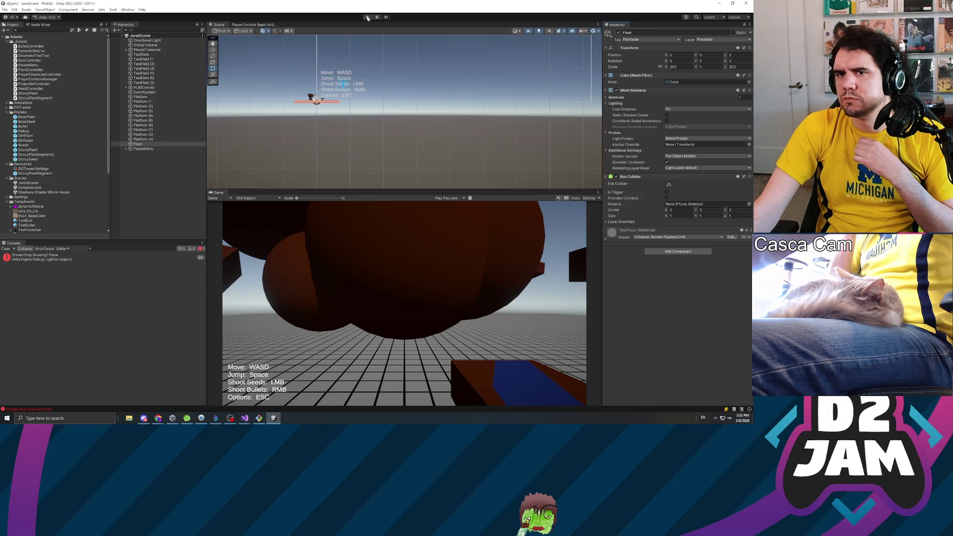
Switch the Scene view to 3D, orbit toward the floor, and start the play-test.
{"action": "left_click", "coordinate": [528, 32]}
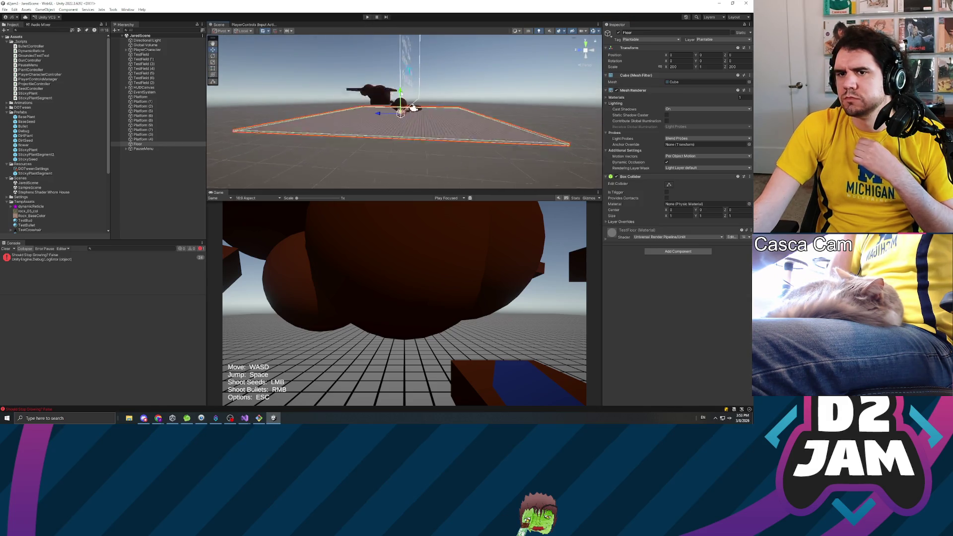
{"action": "left_click_drag", "start_coordinate": [403, 88], "coordinate": [350, 65]}
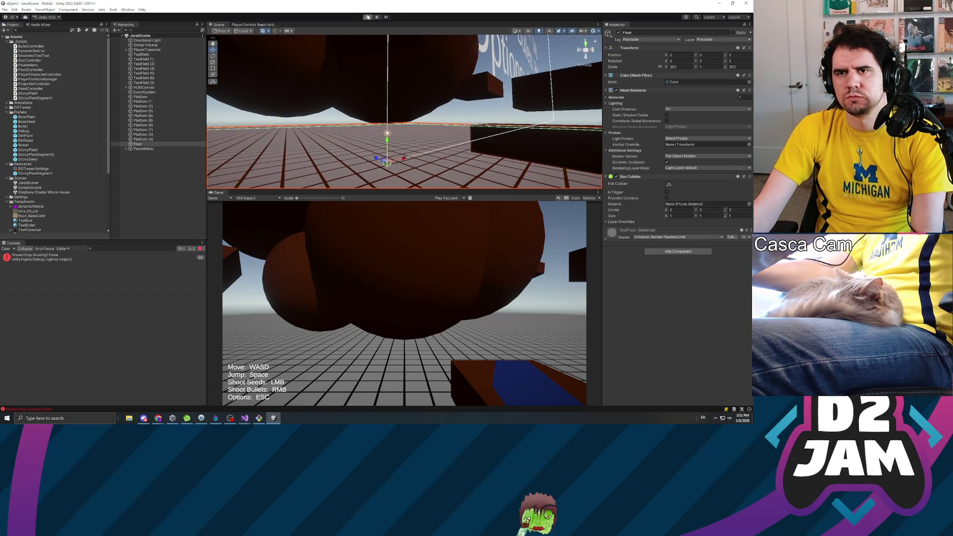
{"action": "left_click", "coordinate": [367, 17]}
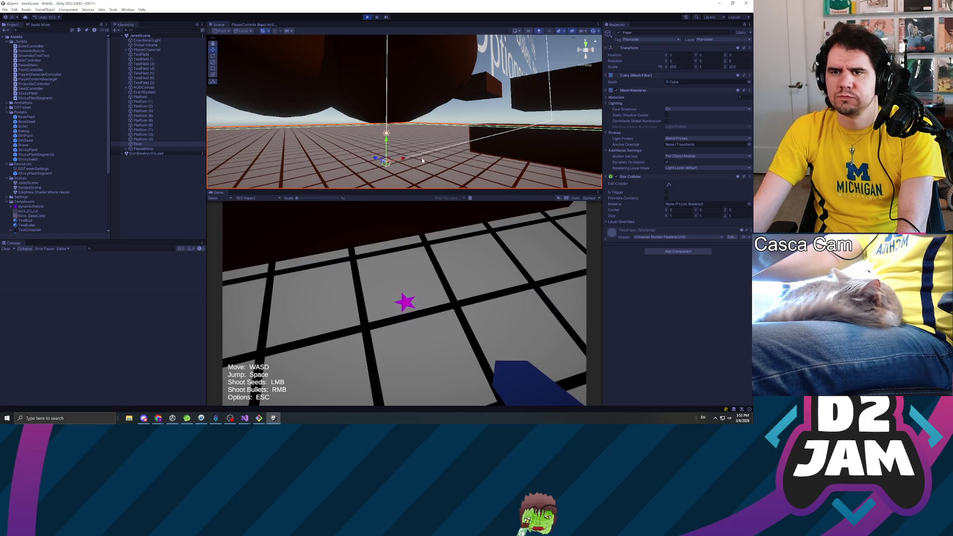
Shoot seeds onto the floor to grow a green stem, then pause and resume.
{"action": "left_click", "coordinate": [404, 304]}
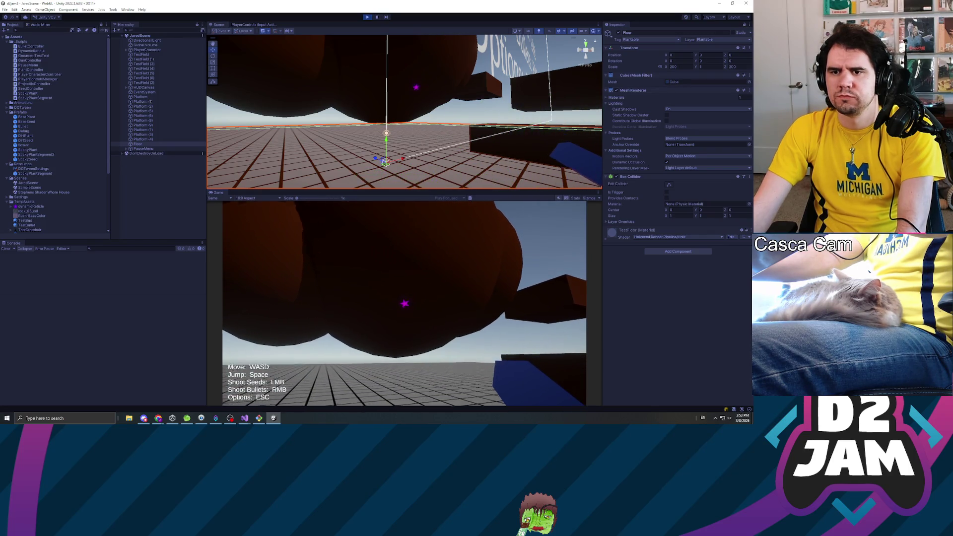
{"action": "left_click", "coordinate": [405, 303]}
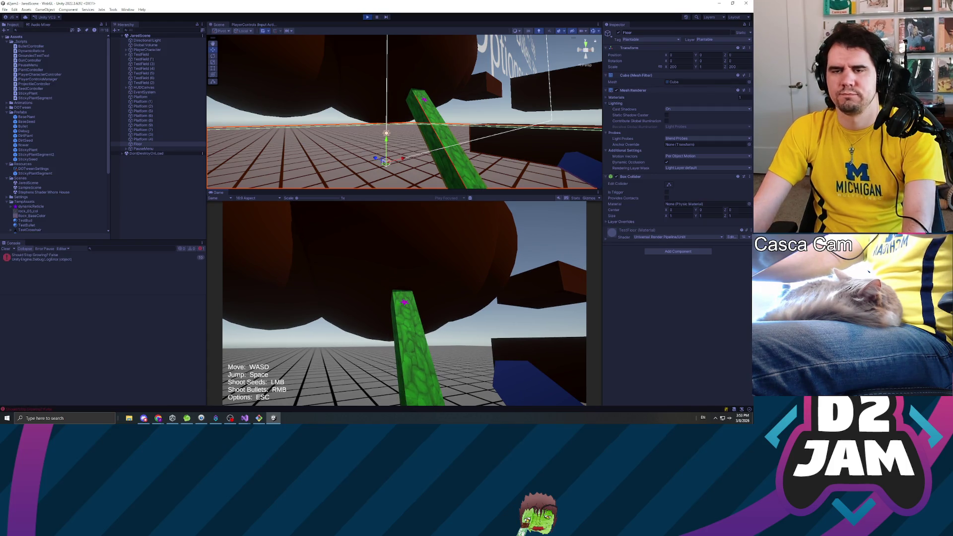
{"action": "key", "text": "Escape"}
{"action": "key", "text": "alt+Tab"}
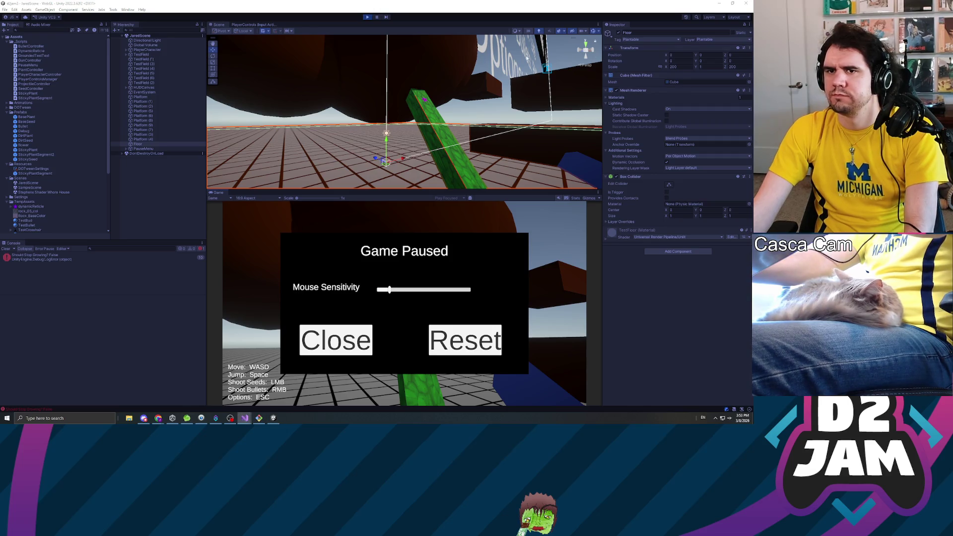
{"action": "left_click", "coordinate": [352, 335]}
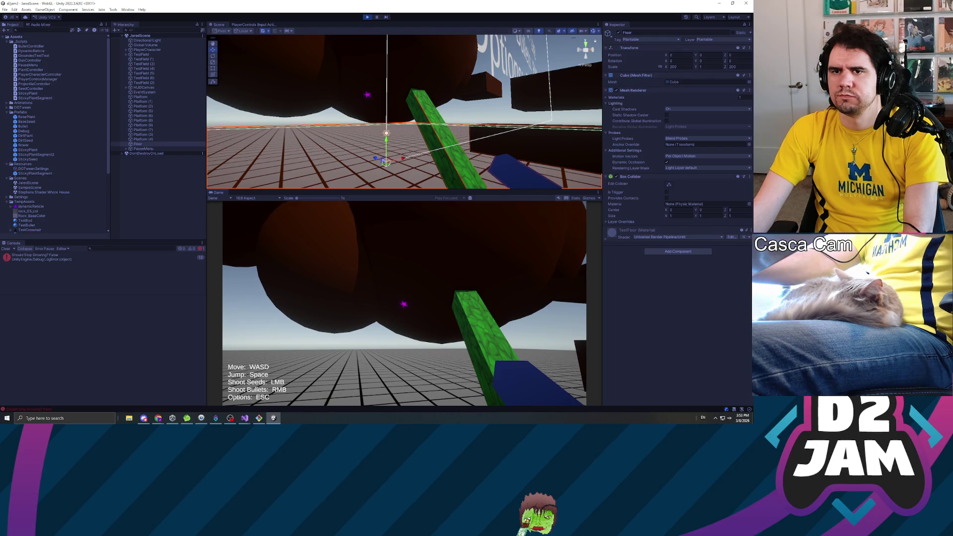
Shoot another seed for a second vine and orbit the Scene view around the platform.
{"action": "left_click", "coordinate": [404, 303]}
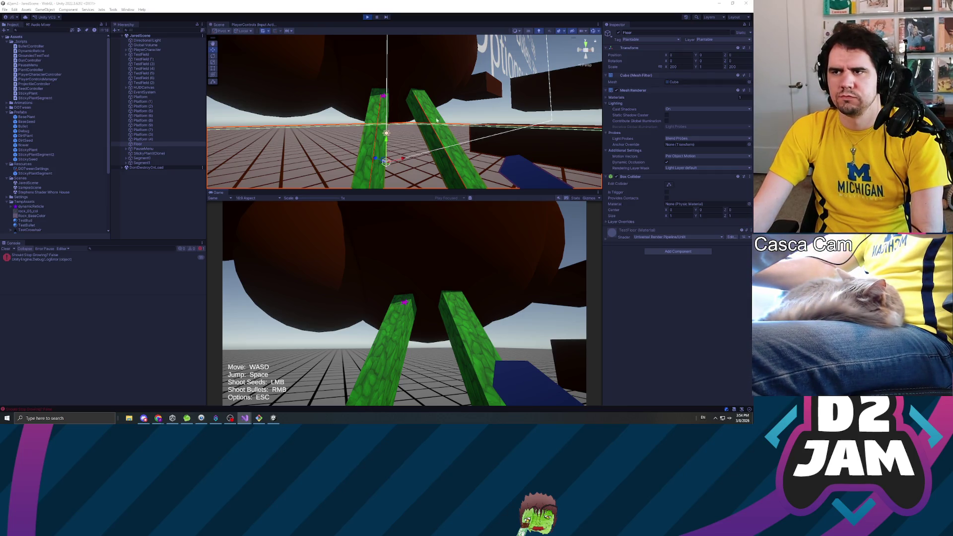
{"action": "mouse_move", "coordinate": [392, 134]}
{"action": "left_mouse_down"}
{"action": "mouse_move", "coordinate": [413, 135]}
{"action": "mouse_move", "coordinate": [387, 164]}
{"action": "left_mouse_up"}
{"action": "key", "text": "alt+Tab"}
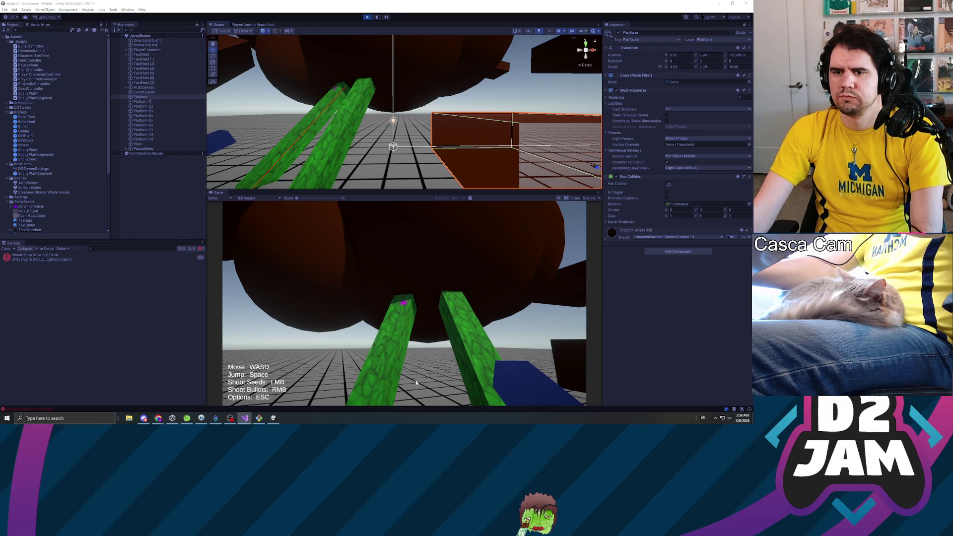
Shoot a seed to grow a vertical third vine, view it from above, then stop the play-test.
{"action": "left_click", "coordinate": [417, 382]}
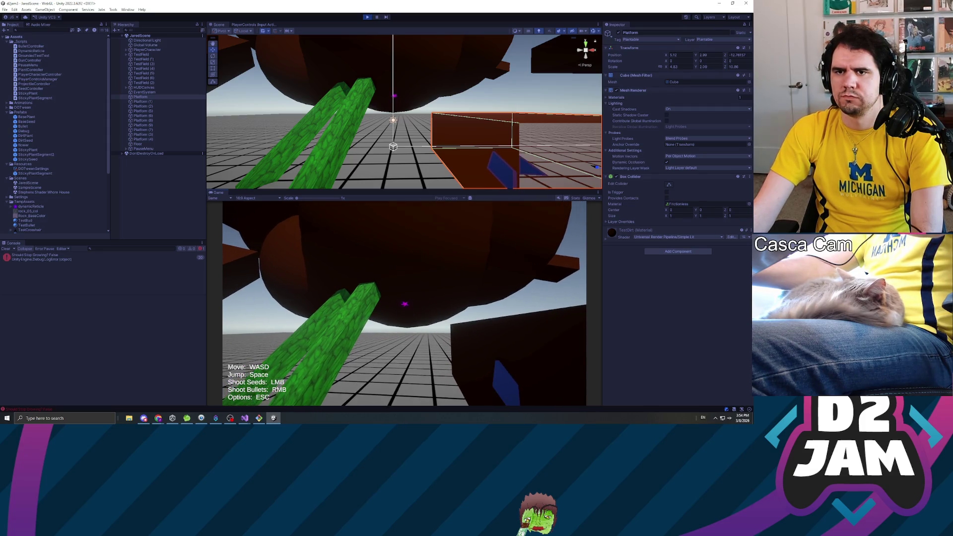
{"action": "left_click", "coordinate": [405, 303]}
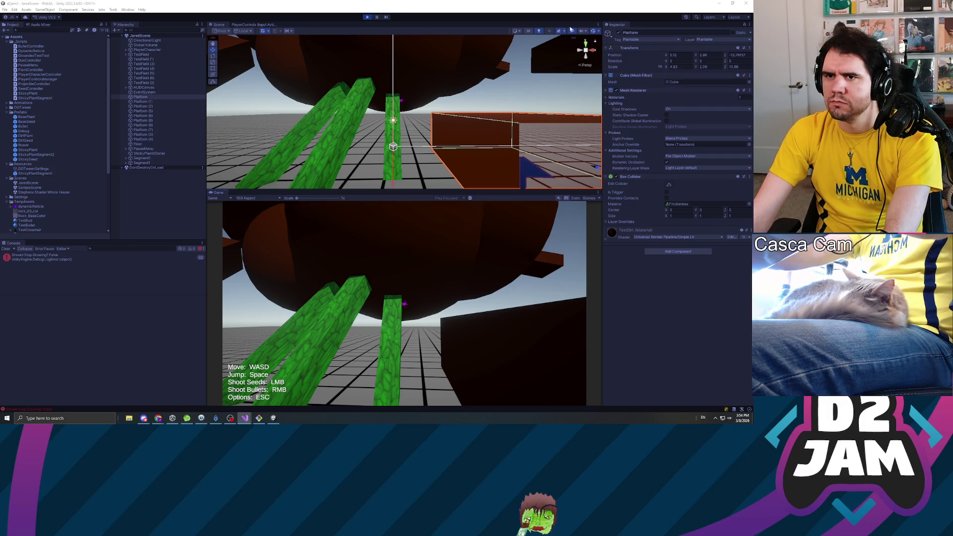
{"action": "mouse_move", "coordinate": [430, 138]}
{"action": "left_mouse_down"}
{"action": "mouse_move", "coordinate": [426, 123]}
{"action": "mouse_move", "coordinate": [477, 128]}
{"action": "mouse_move", "coordinate": [528, 149]}
{"action": "mouse_move", "coordinate": [547, 142]}
{"action": "mouse_move", "coordinate": [521, 130]}
{"action": "left_mouse_up"}
{"action": "left_click", "coordinate": [368, 17]}
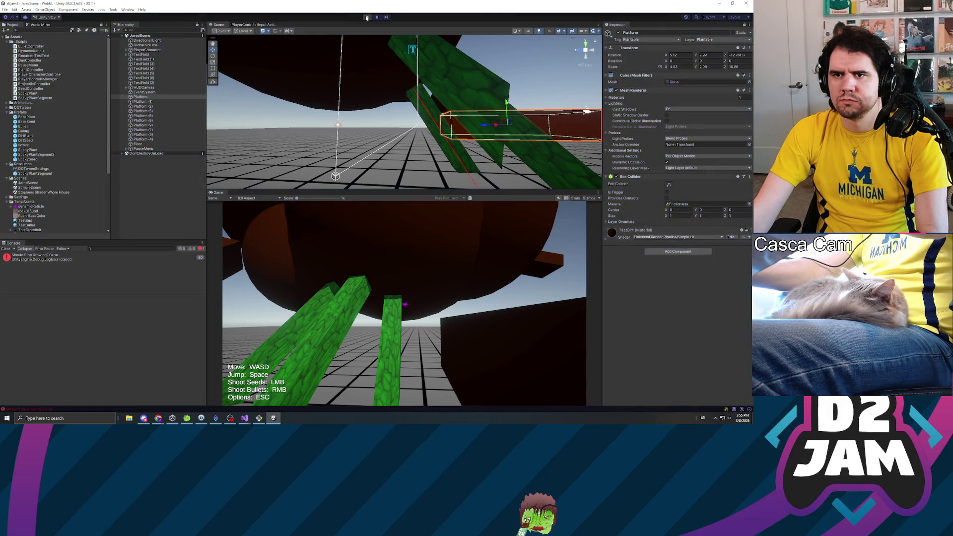
Restart the play-test and shoot a seed into the dirt to sprout a plant.
{"action": "right_click", "coordinate": [368, 17]}
{"action": "key", "text": "Escape"}
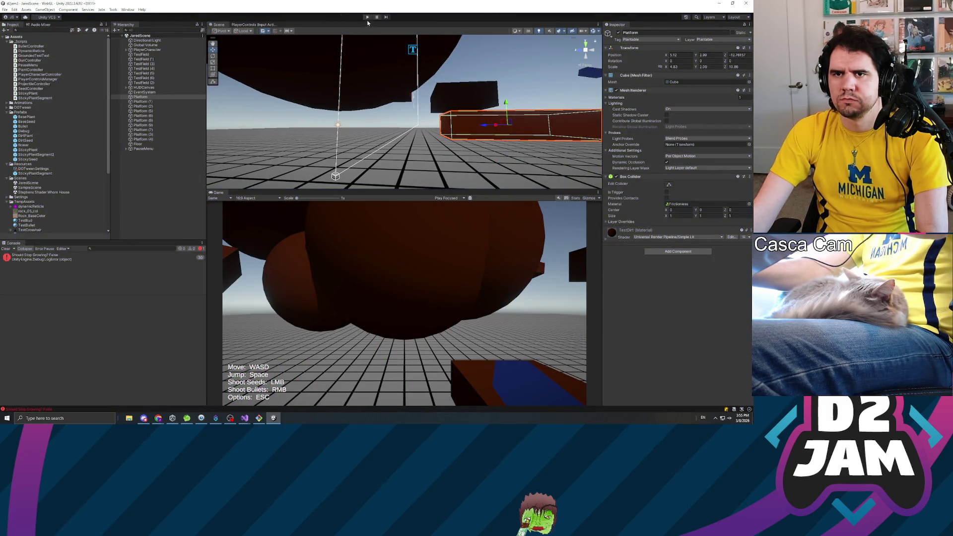
{"action": "left_click", "coordinate": [368, 17]}
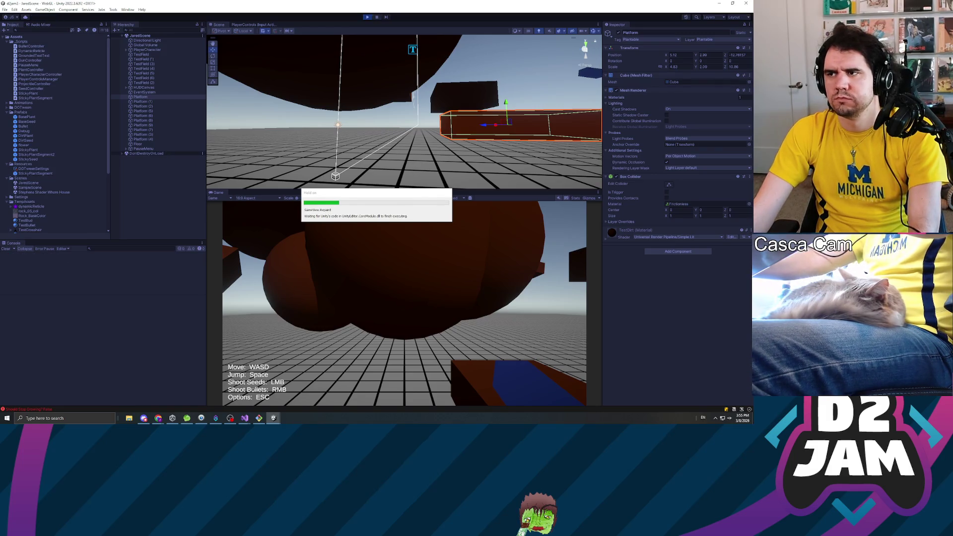
{"action": "left_click", "coordinate": [404, 304]}
Walk the player under the dark sphere with W and shoot a sticky seed at it.
{"action": "key", "text": "w"}
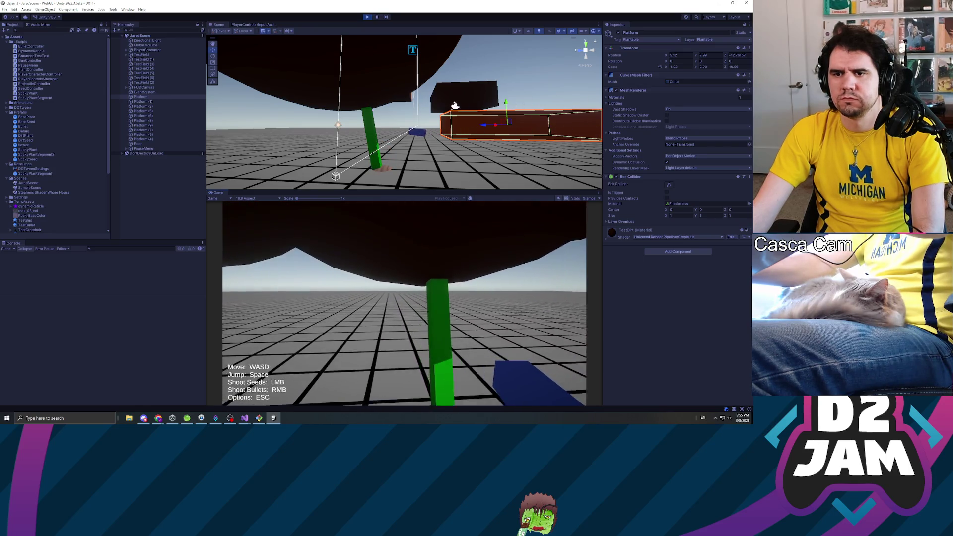
{"action": "key", "text": "w"}
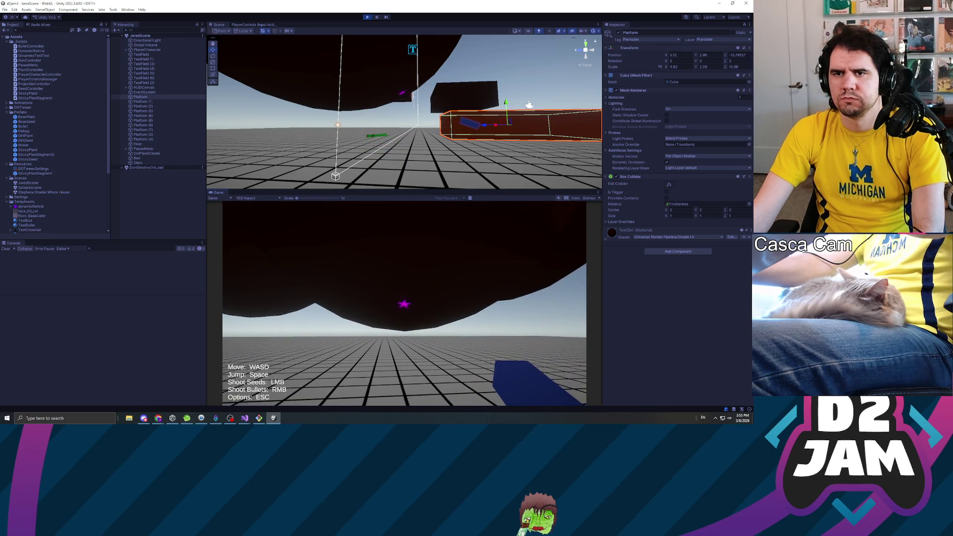
{"action": "key", "text": "w"}
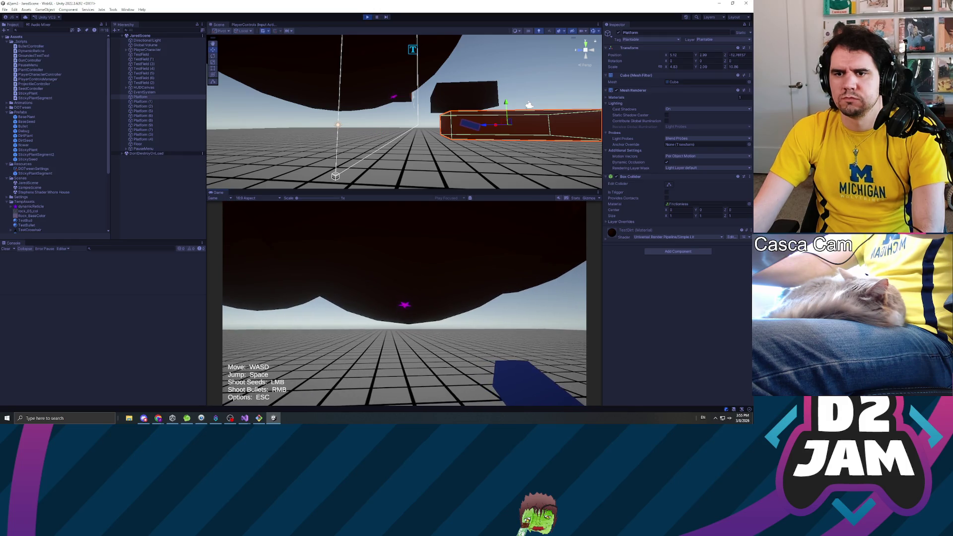
{"action": "left_click", "coordinate": [405, 304]}
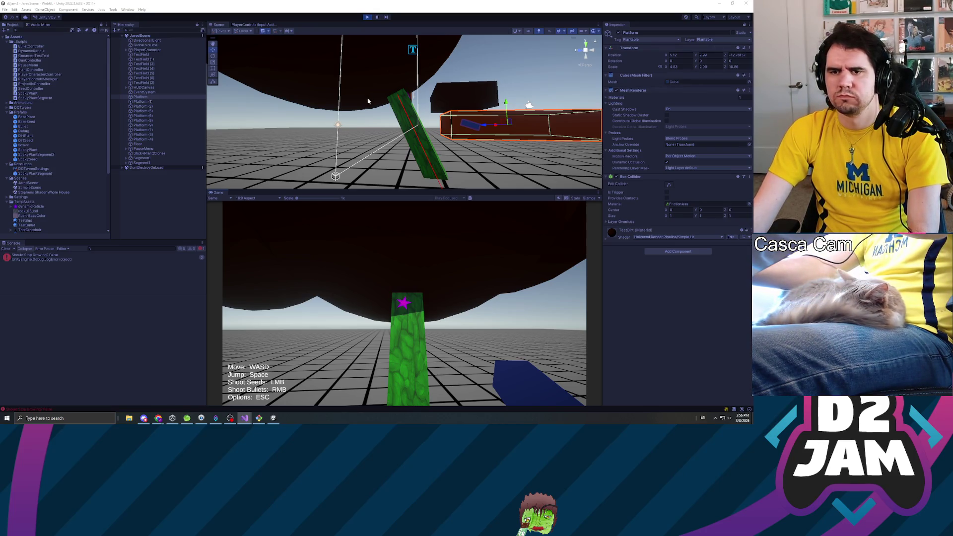
Let the vine keep growing at an angle, pause the game with Esc, then stop the play-test.
{"action": "left_click", "coordinate": [460, 250]}
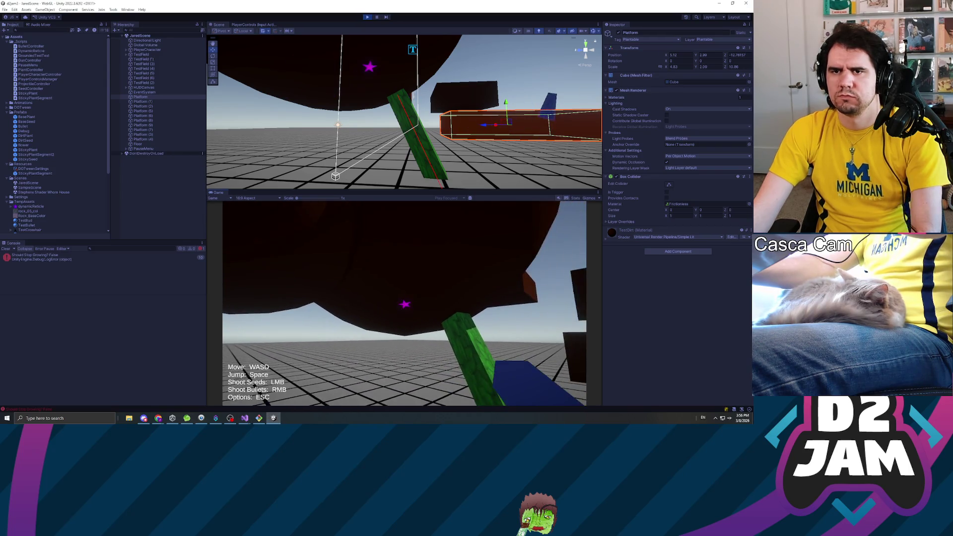
{"action": "key", "text": "Escape"}
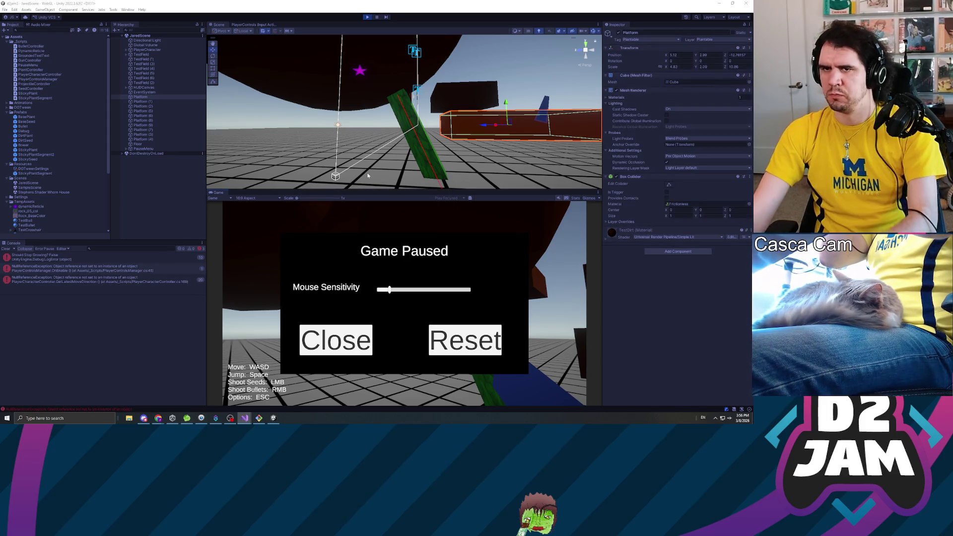
{"action": "left_click", "coordinate": [367, 18]}
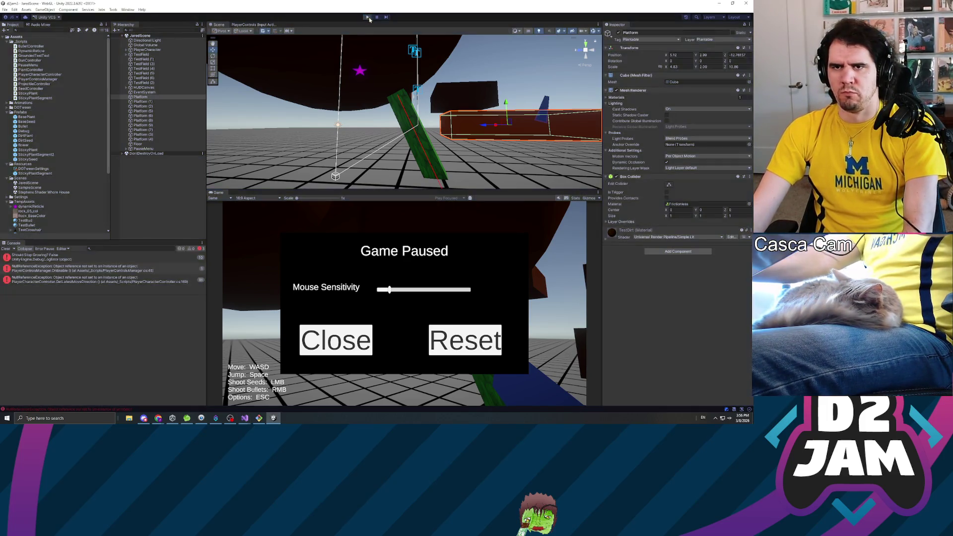
Start a fresh play-test and shoot two seeds at the brown sphere's underside.
{"action": "left_click", "coordinate": [367, 17]}
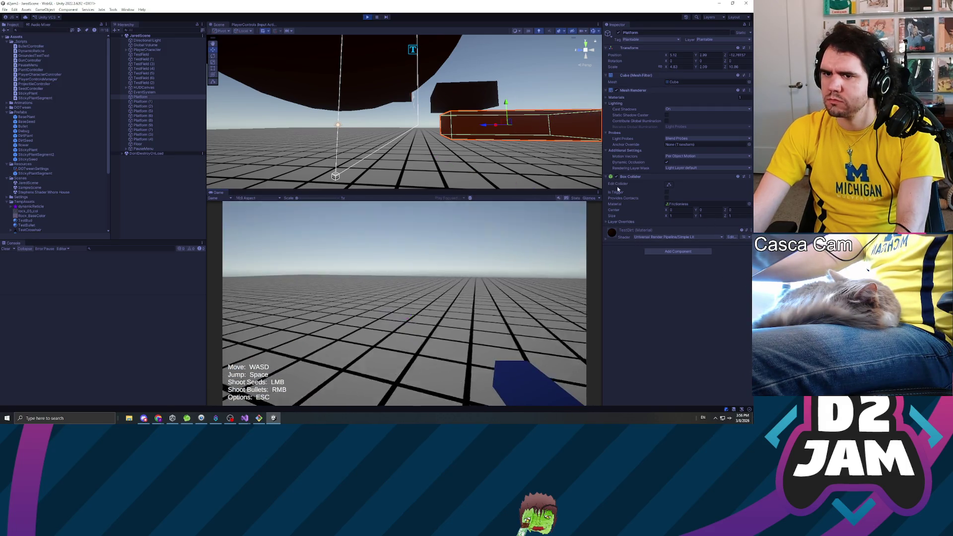
{"action": "left_click", "coordinate": [405, 302]}
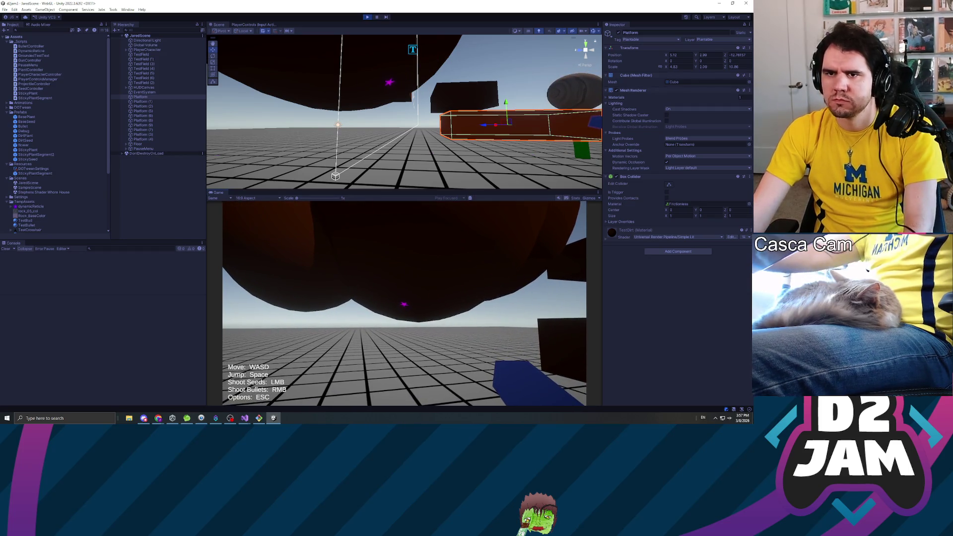
{"action": "left_click", "coordinate": [404, 304]}
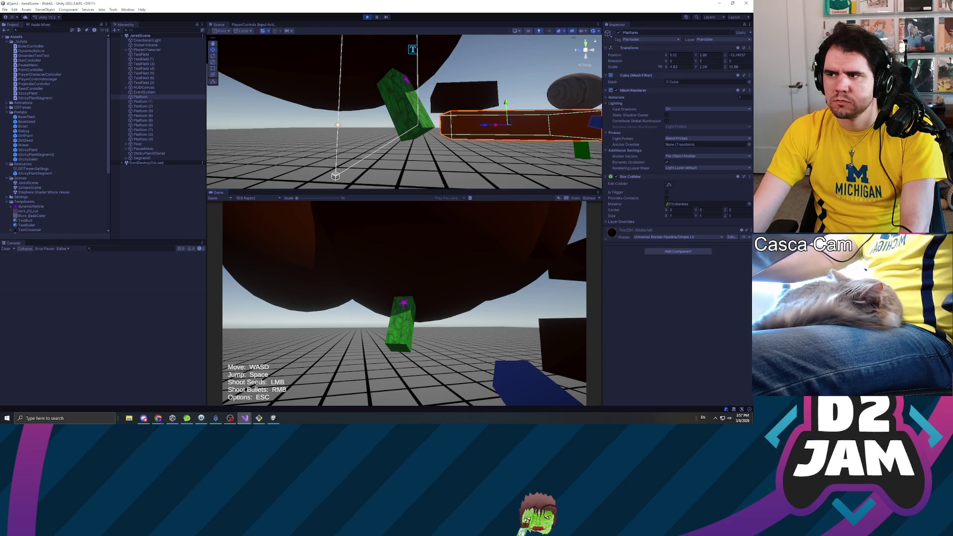
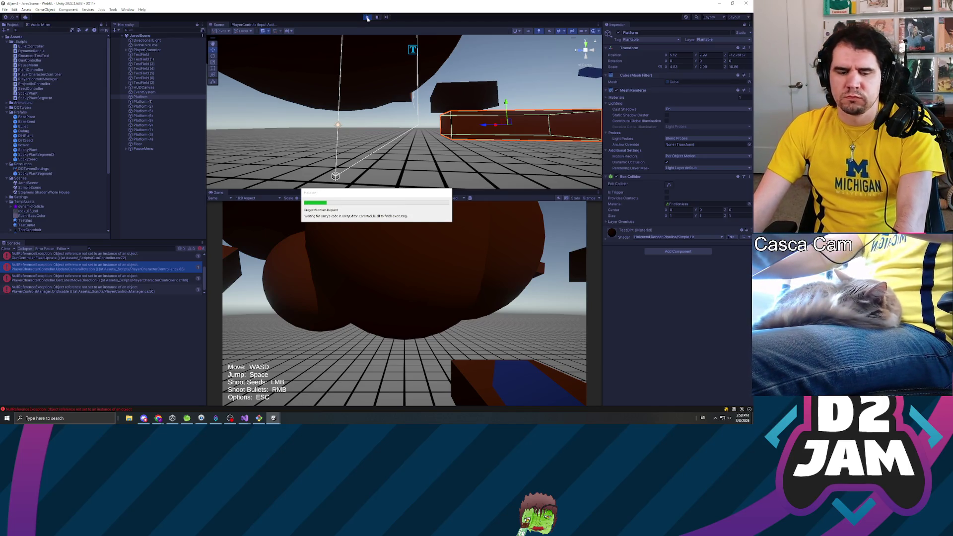
Shoot seeds to grow sticky plants on the floor, the TestField sphere, the dark wall and the brown platform.
{"action": "left_click", "coordinate": [405, 304]}
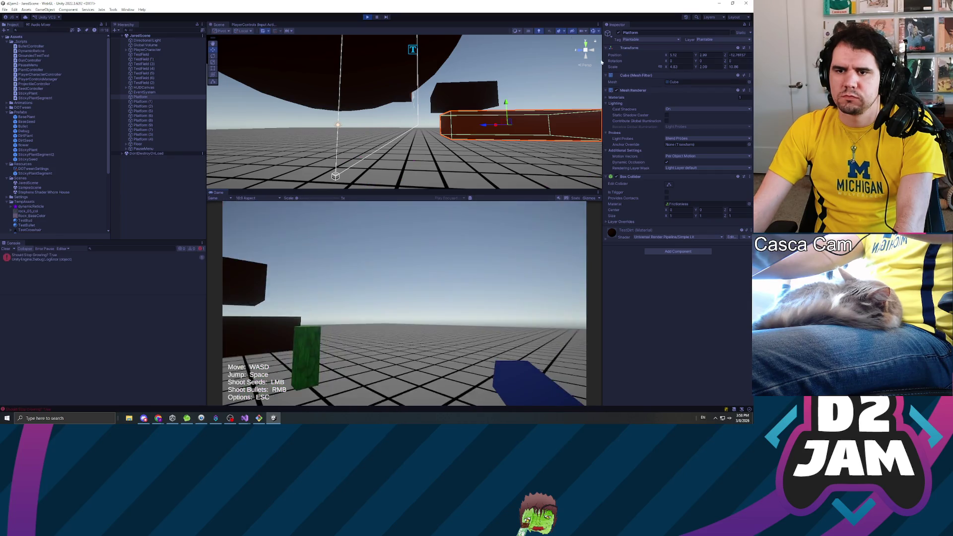
{"action": "left_click", "coordinate": [431, 57]}
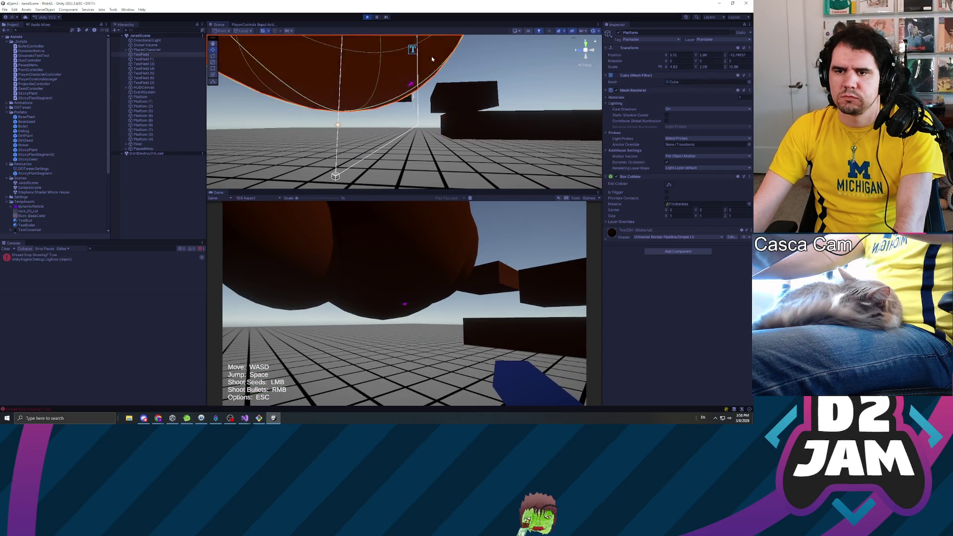
{"action": "left_click", "coordinate": [405, 304]}
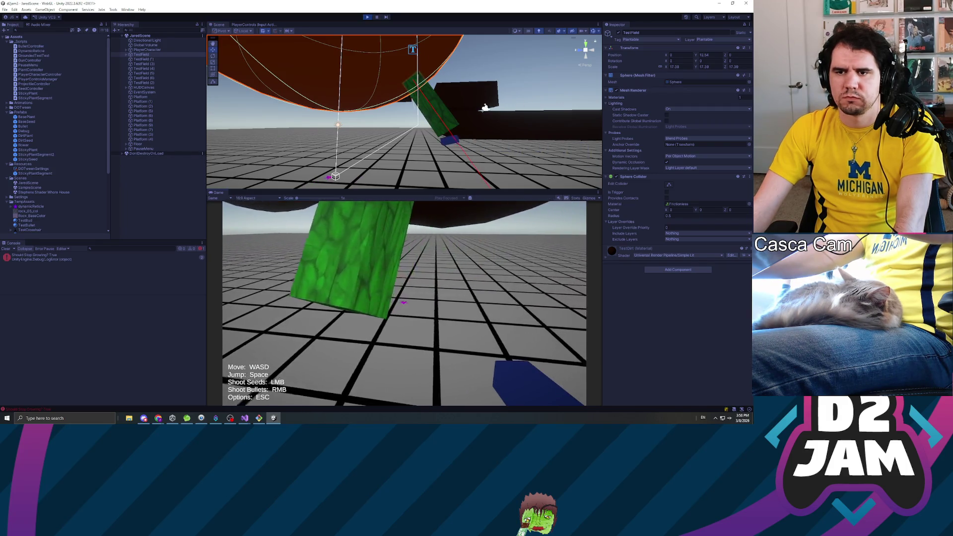
{"action": "left_click", "coordinate": [404, 304]}
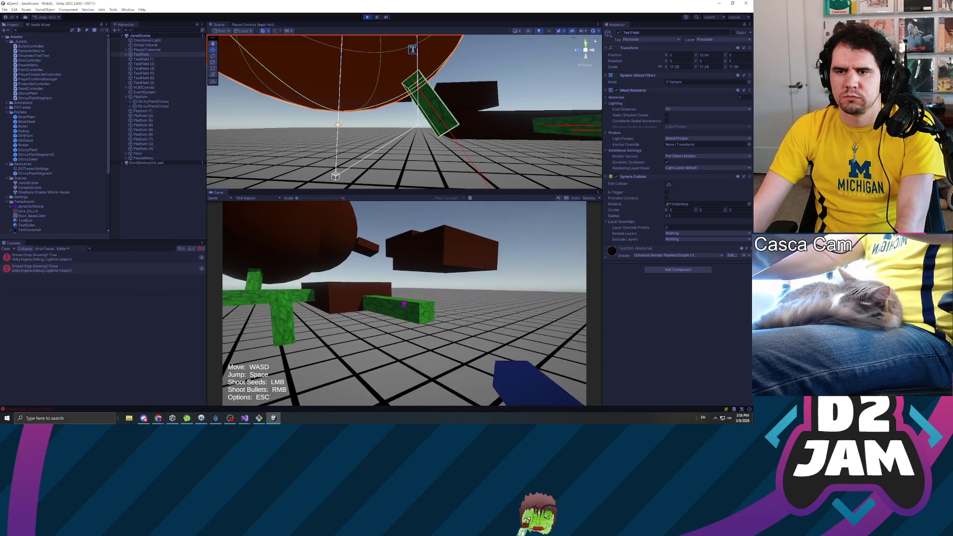
{"action": "left_click", "coordinate": [403, 303]}
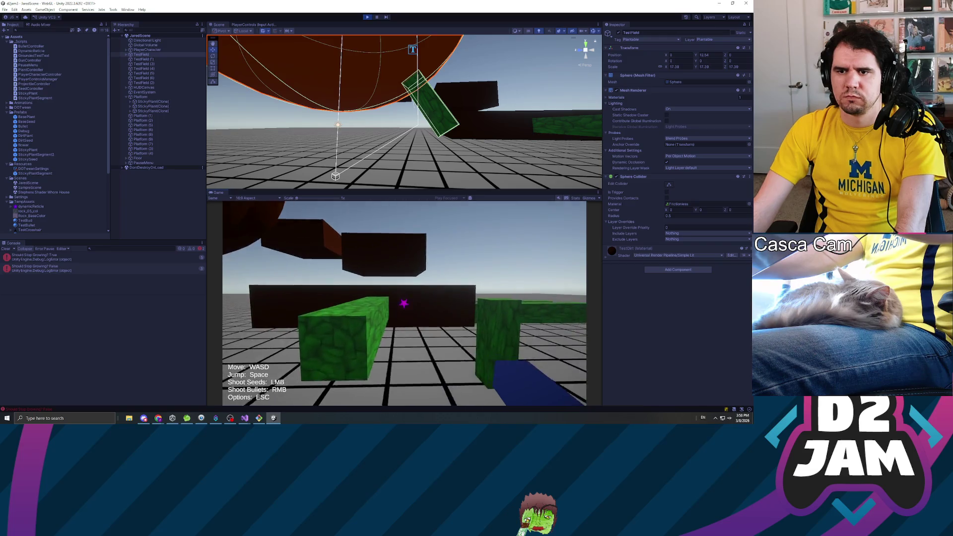
{"action": "left_click", "coordinate": [404, 303]}
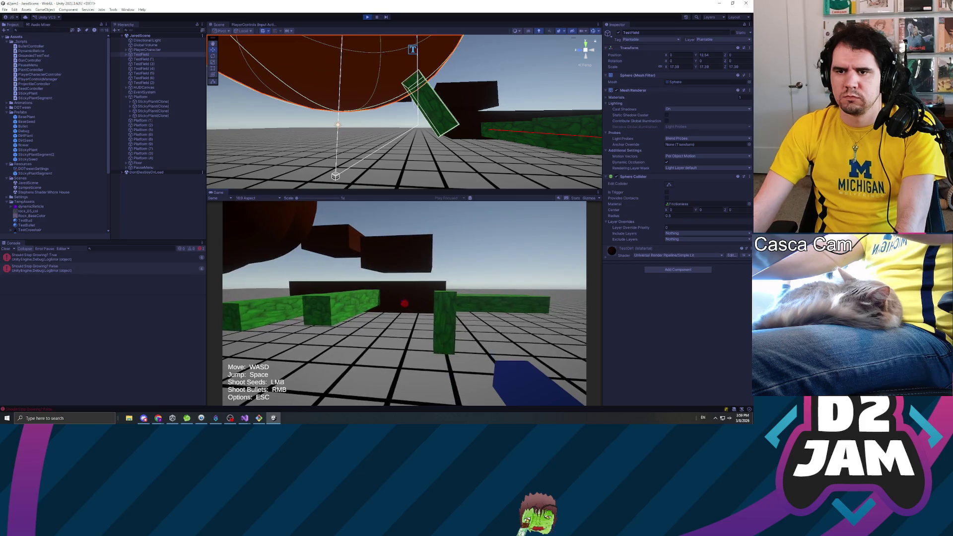
{"action": "left_click", "coordinate": [404, 303]}
Walk back, jump toward the brown blocks, pause the game and switch to the code editor.
{"action": "key", "text": "s"}
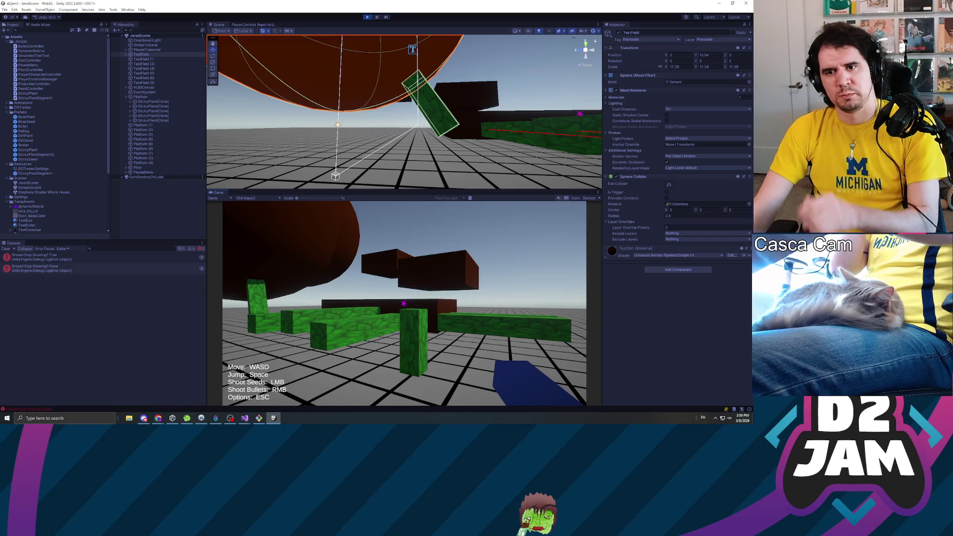
{"action": "key", "text": "space"}
{"action": "key", "text": "Escape"}
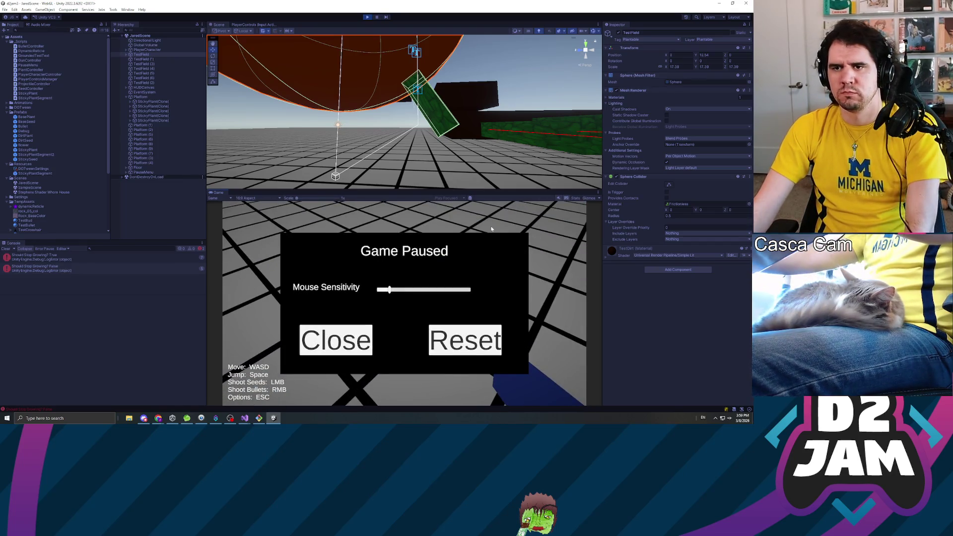
{"action": "key", "text": "alt+Tab"}
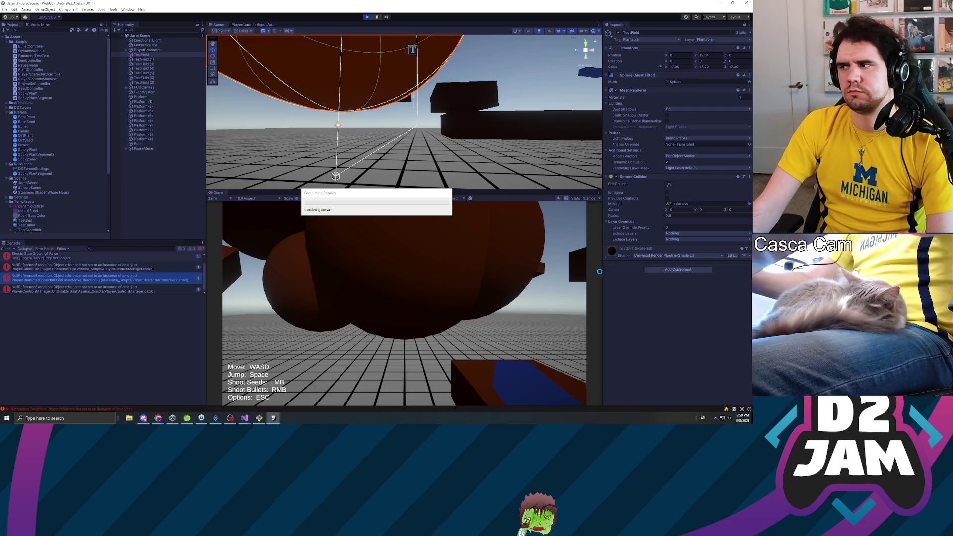
Shoot a seed to sprout a new plant in the reloaded game.
{"action": "left_click", "coordinate": [387, 279]}
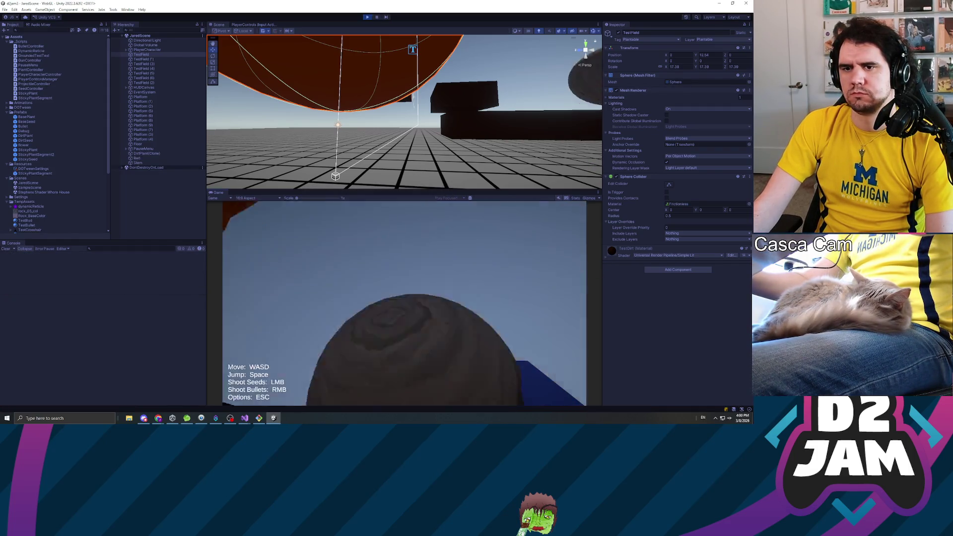
Fire a seed that grows a segmented plant, pause, and select the latest Console log entry.
{"action": "left_click", "coordinate": [404, 304]}
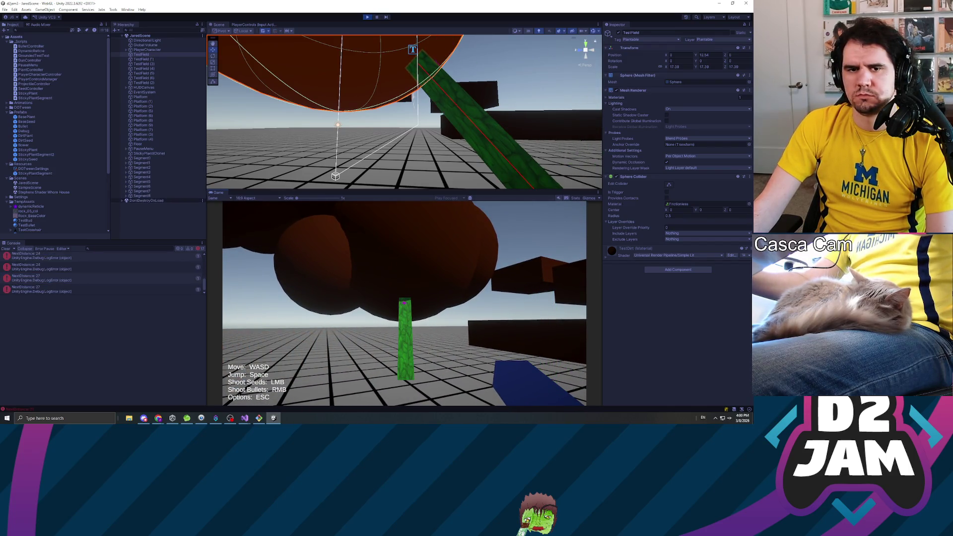
{"action": "key", "text": "Escape"}
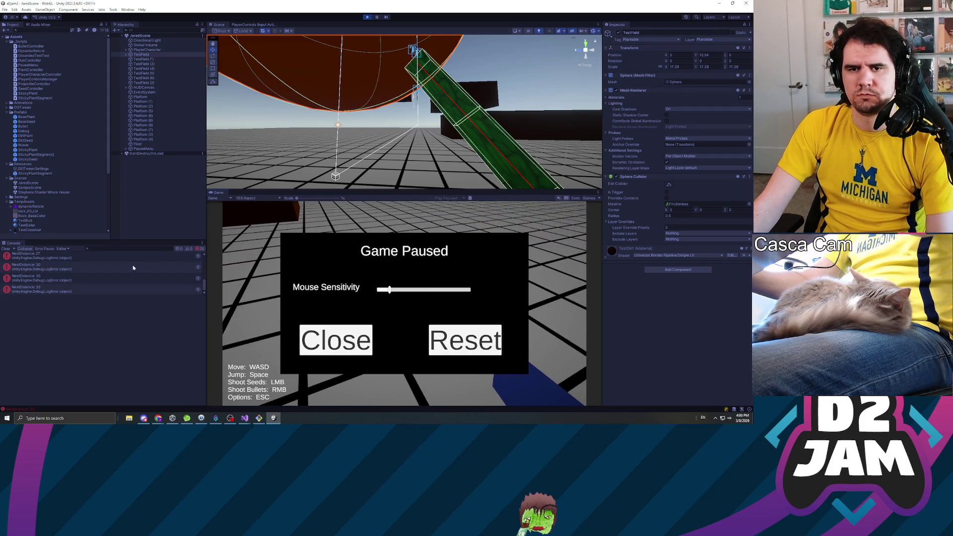
{"action": "left_click", "coordinate": [103, 286]}
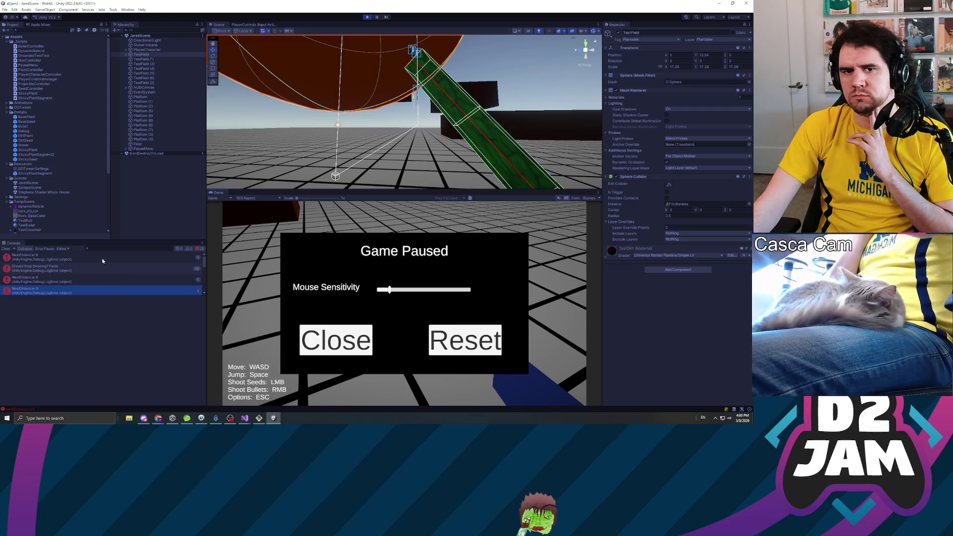
Show the NextDistance: 6 log entry's stack trace and scroll through the Console.
{"action": "left_click", "coordinate": [103, 258]}
{"action": "left_click", "coordinate": [81, 278]}
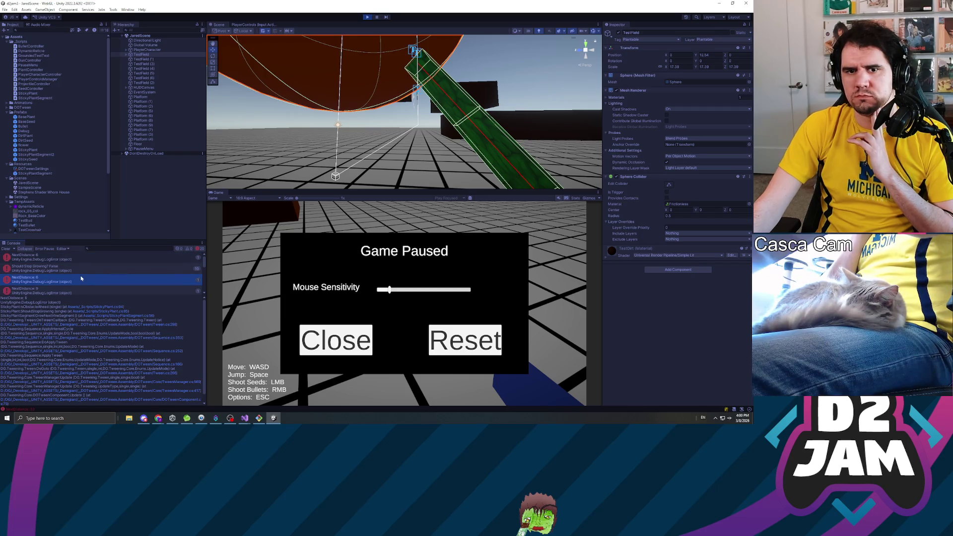
{"action": "scroll", "coordinate": [122, 271], "scroll_direction": "down", "scroll_amount": 3}
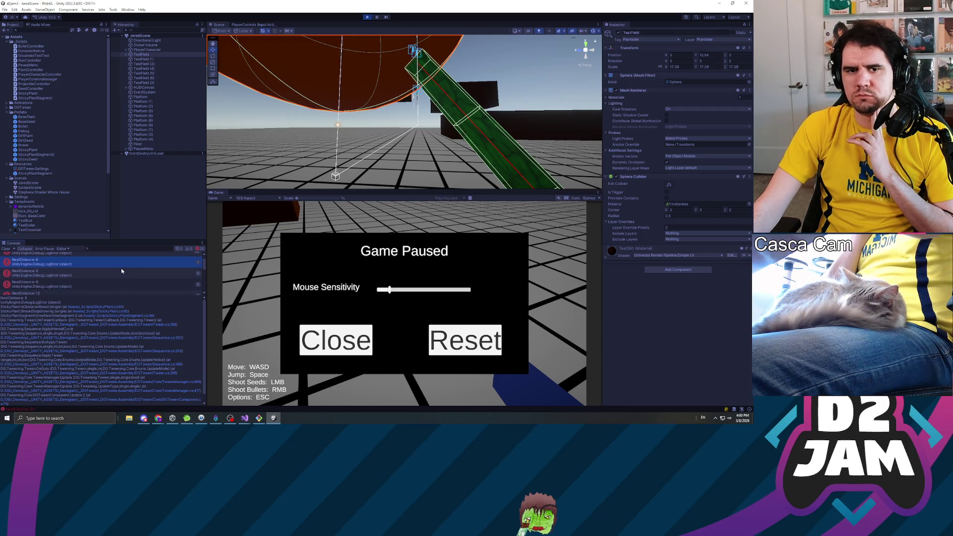
{"action": "scroll", "coordinate": [121, 269], "scroll_direction": "down", "scroll_amount": 4}
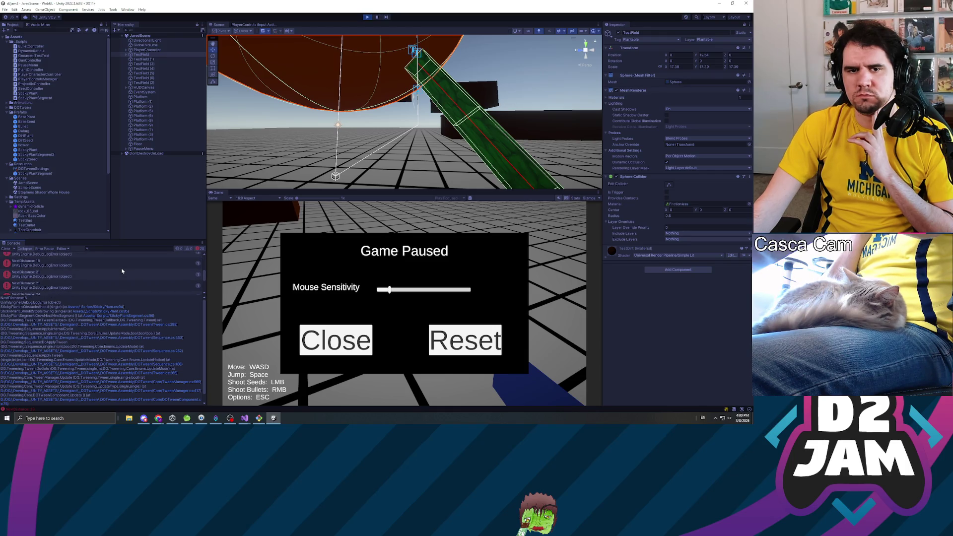
{"action": "scroll", "coordinate": [121, 268], "scroll_direction": "up", "scroll_amount": 2}
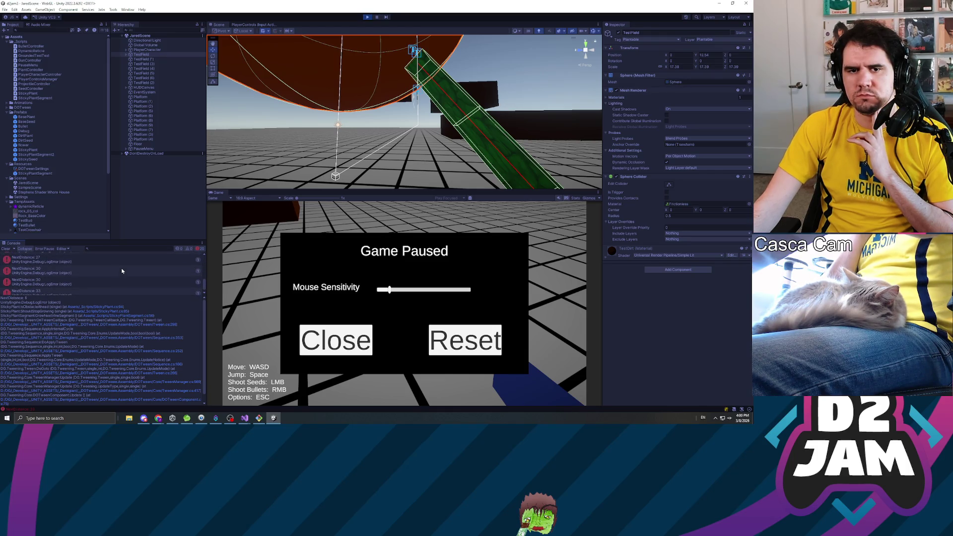
{"action": "scroll", "coordinate": [122, 275], "scroll_direction": "up", "scroll_amount": 4}
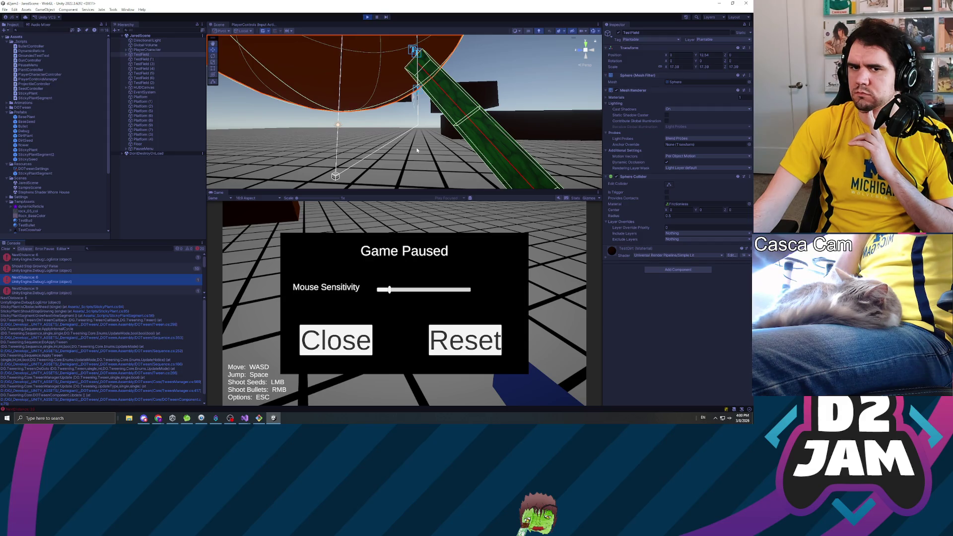
Move the Scene view camera close to the green plant segments, then select EventSystem.
{"action": "left_click_drag", "start_coordinate": [430, 136], "coordinate": [494, 142]}
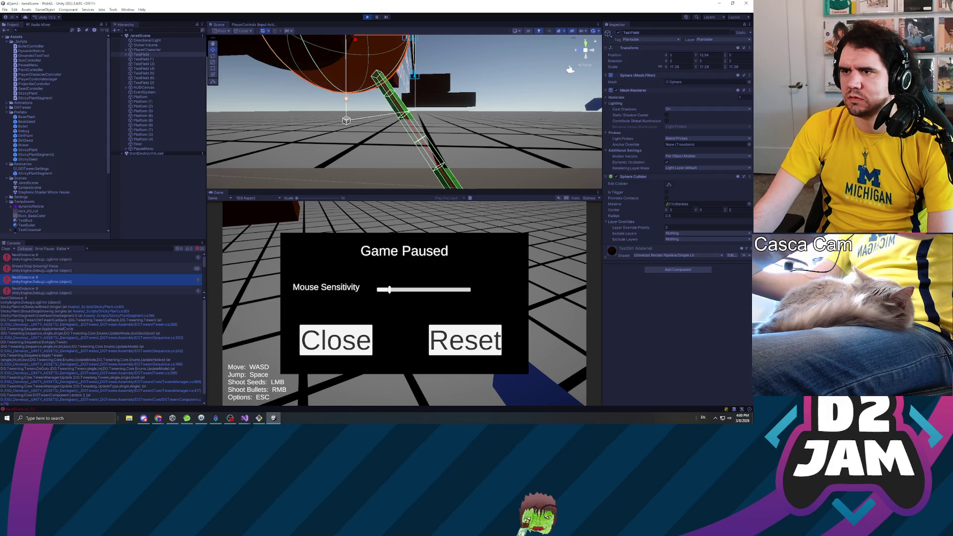
{"action": "left_click_drag", "start_coordinate": [466, 130], "coordinate": [474, 138]}
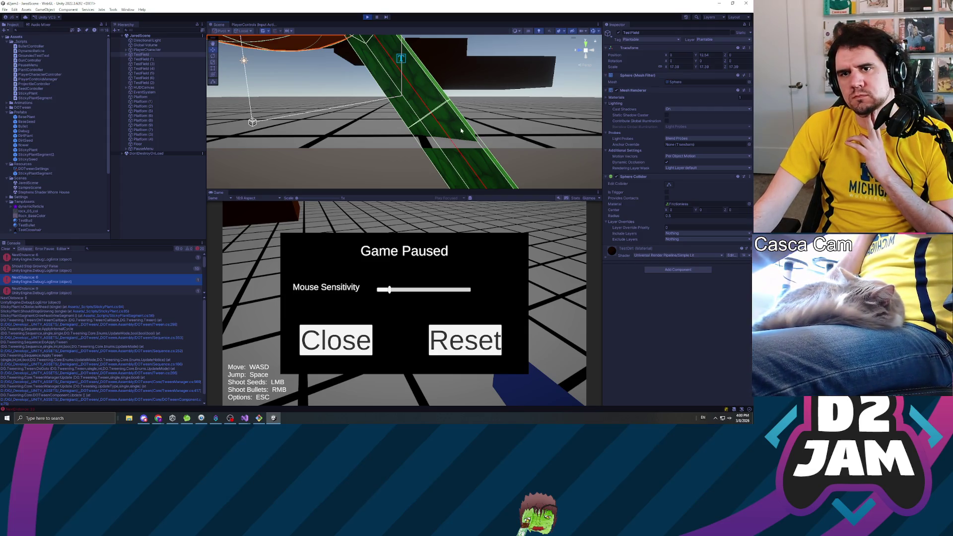
{"action": "scroll", "coordinate": [460, 131], "scroll_direction": "down", "scroll_amount": 5}
{"action": "scroll", "coordinate": [461, 130], "scroll_direction": "up", "scroll_amount": 5}
{"action": "scroll", "coordinate": [465, 129], "scroll_direction": "down", "scroll_amount": 2}
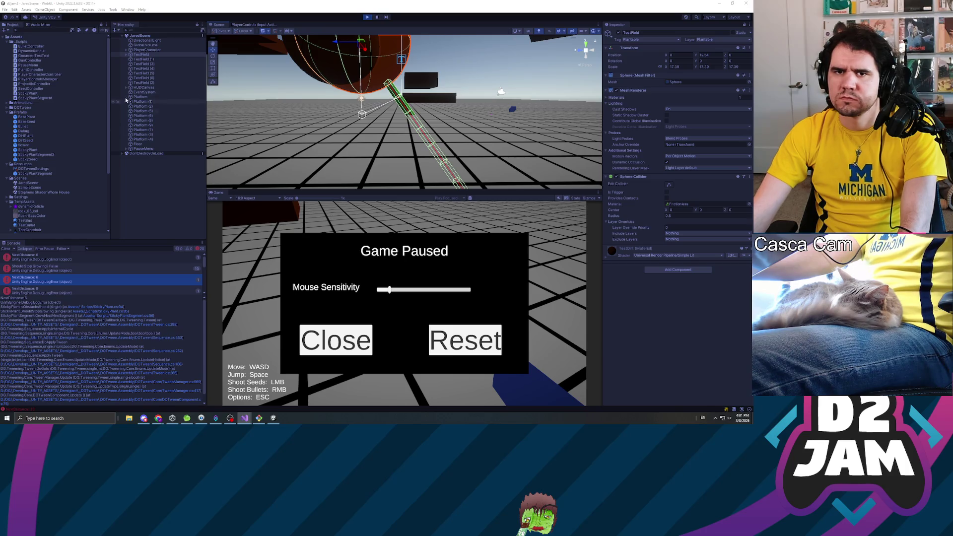
{"action": "left_click", "coordinate": [141, 93]}
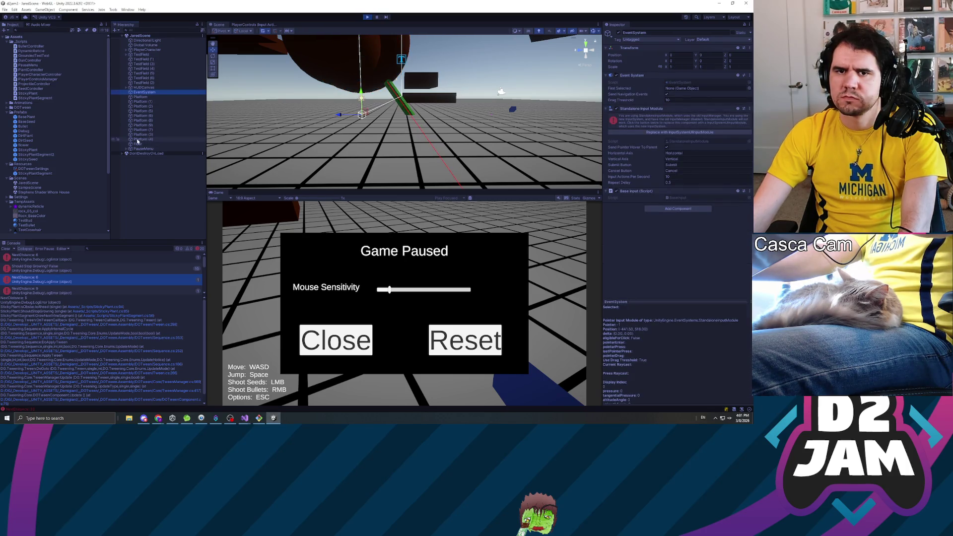
Inspect StickyPlant(Clone) under TestField and browse the PlantController and PlayerCharacterController scripts.
{"action": "left_click", "coordinate": [127, 55]}
{"action": "left_click", "coordinate": [144, 60]}
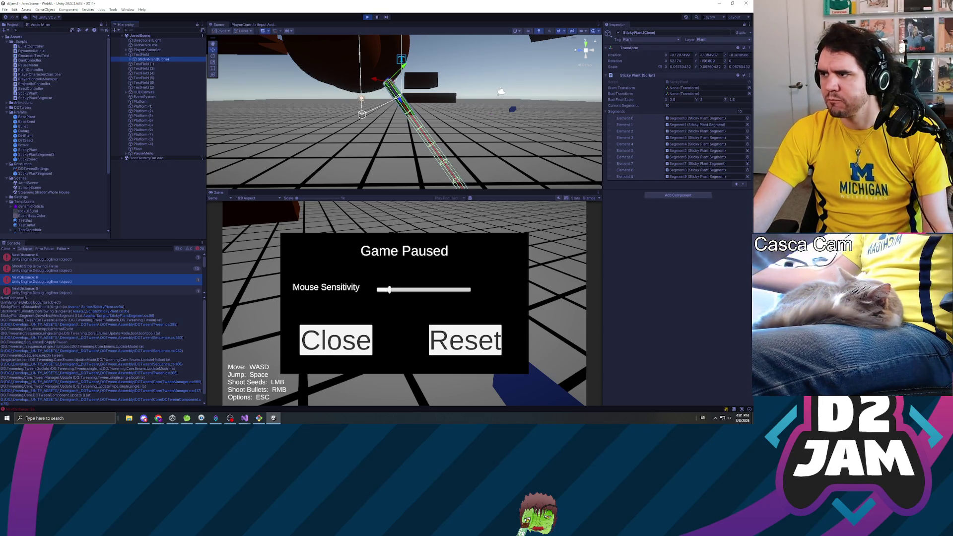
{"action": "key", "text": "alt+Tab"}
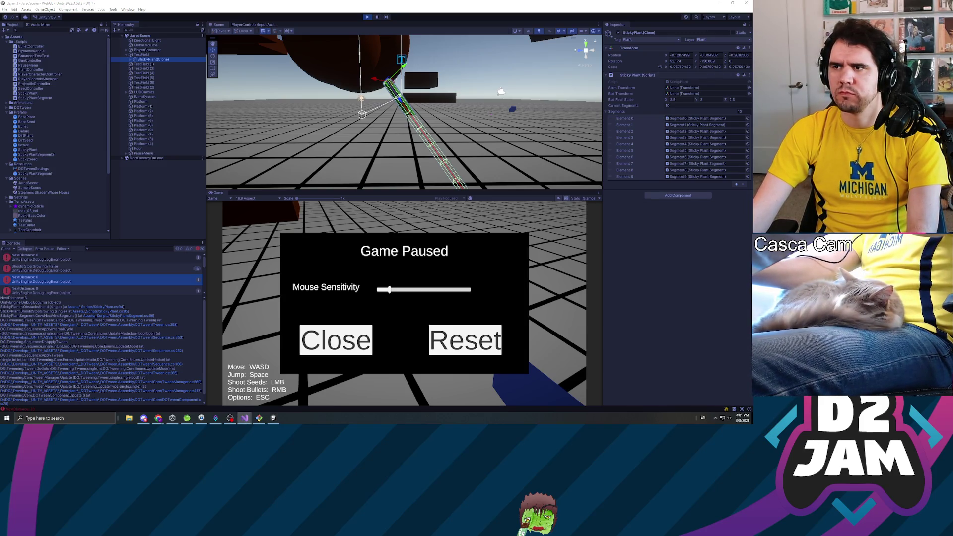
{"action": "left_click", "coordinate": [40, 71]}
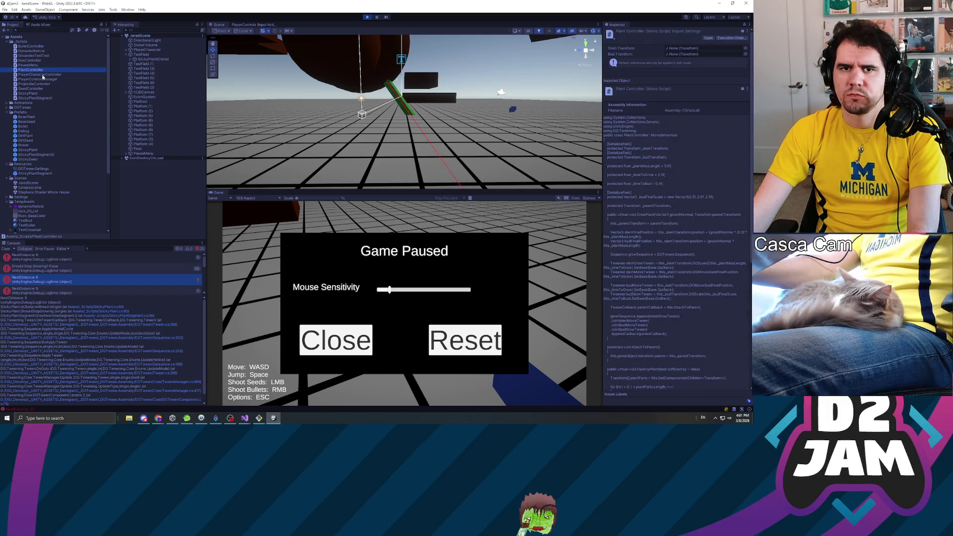
{"action": "left_click", "coordinate": [43, 75]}
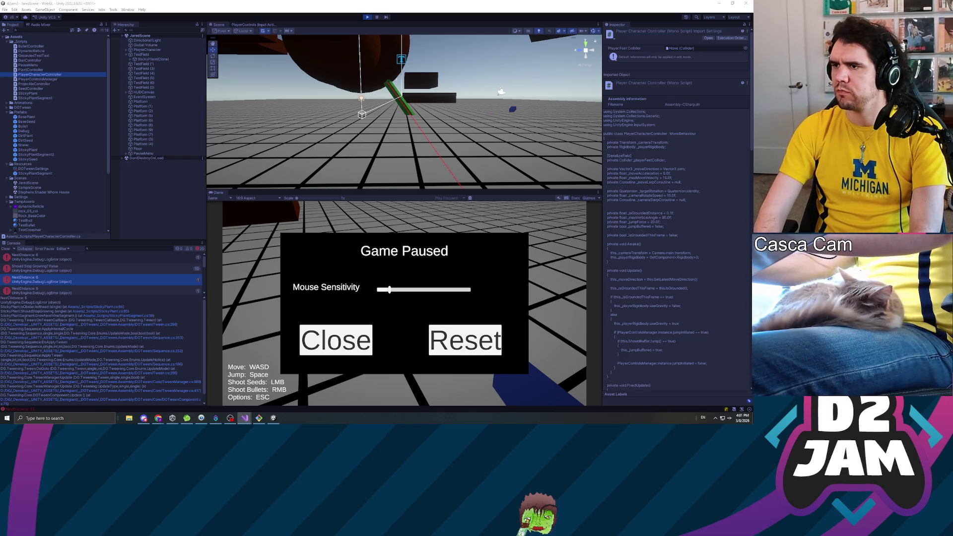
Open GunController.cs in the code editor and search it for 'raycast'.
{"action": "left_click", "coordinate": [31, 61]}
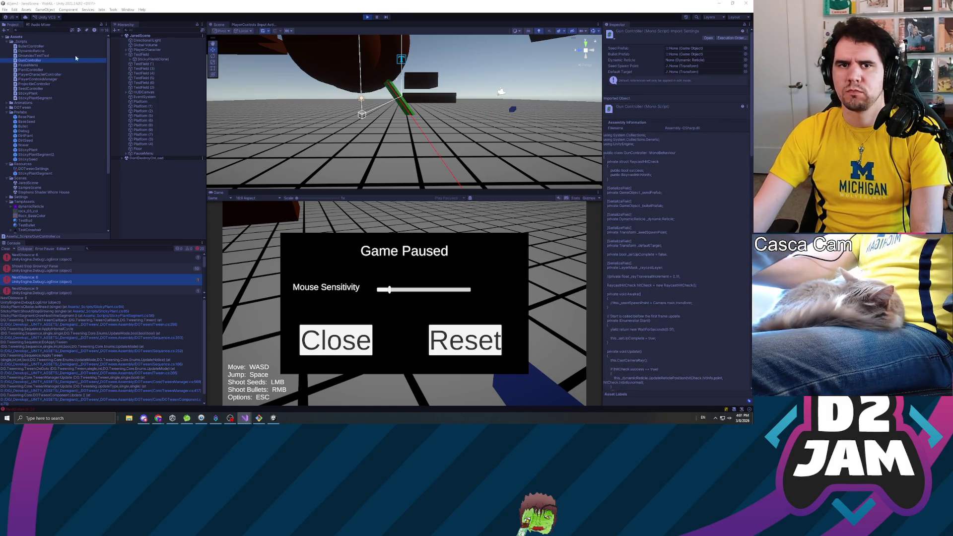
{"action": "double_click", "coordinate": [33, 61]}
{"action": "key", "text": "ctrl+f"}
{"action": "type", "text": "raycast"}
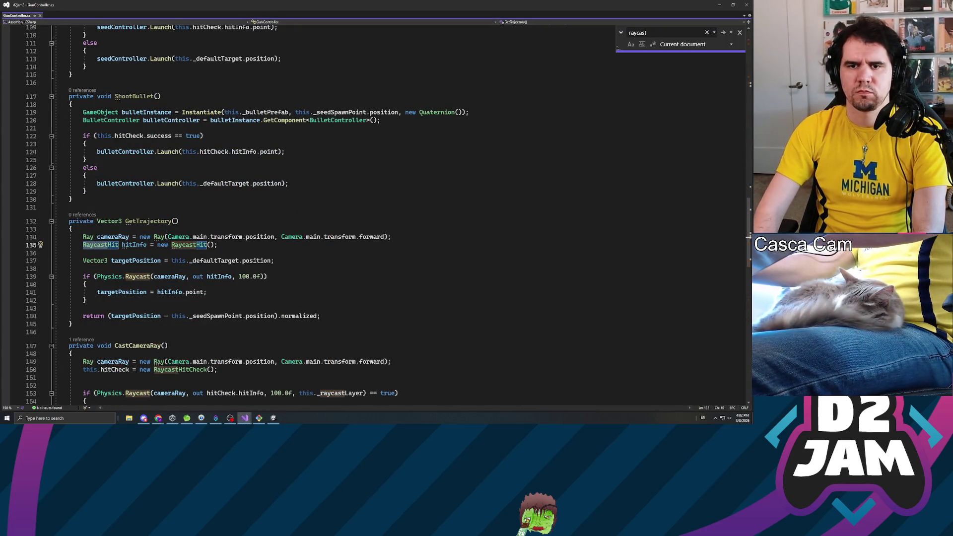
Step through GunController's 'raycast' matches to the _raycastLayer field, then return to Unity.
{"action": "key", "text": "Return"}
{"action": "key", "text": "Return"}
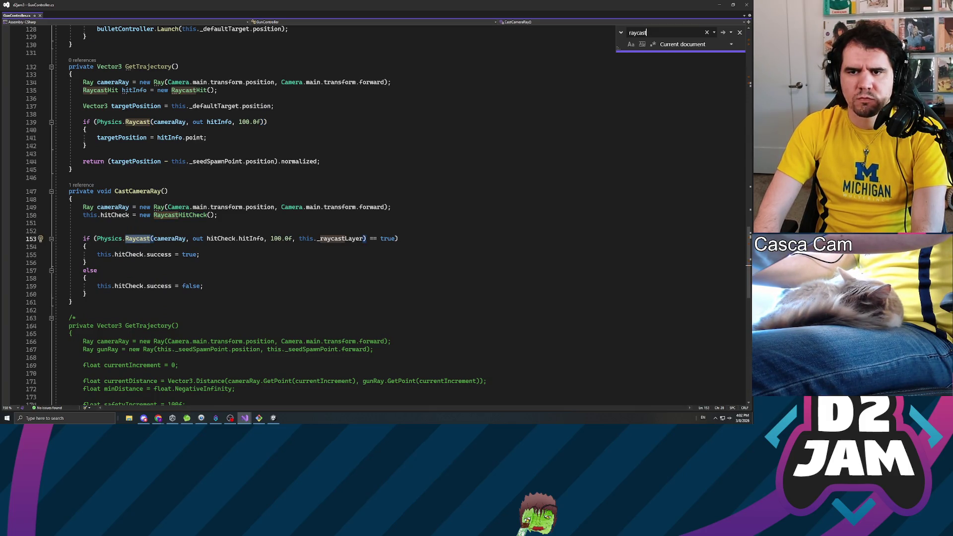
{"action": "key", "text": "Return"}
{"action": "key", "text": "ctrl+w"}
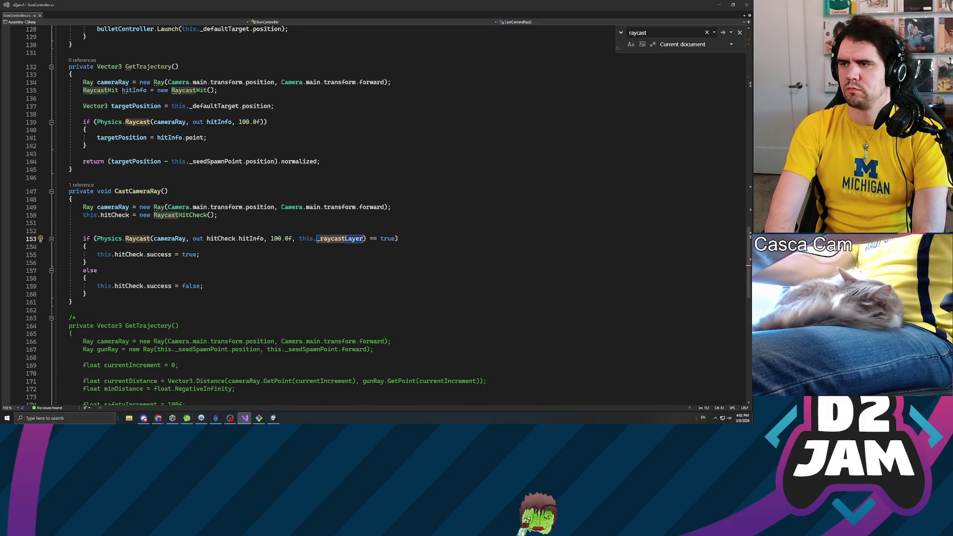
{"action": "key", "text": "ctrl+f"}
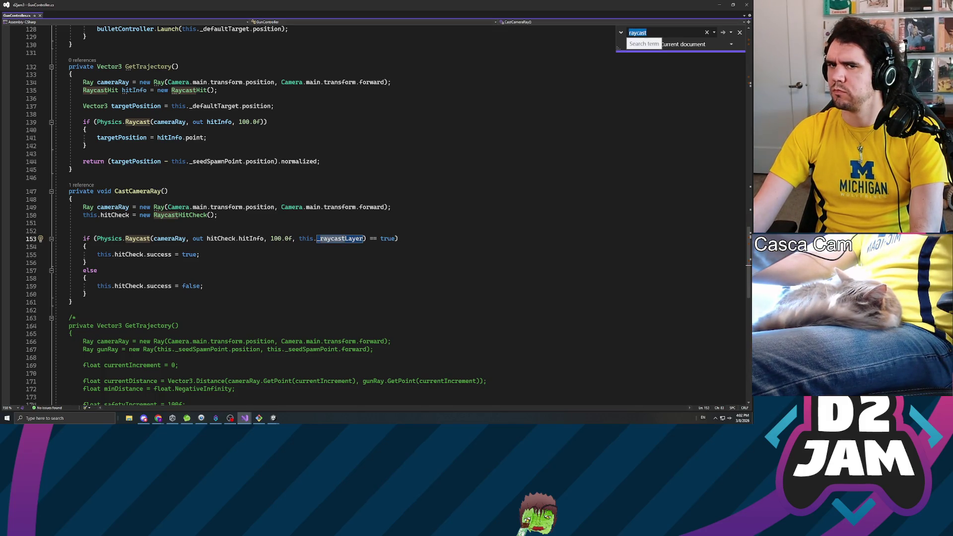
{"action": "key", "text": "alt+Tab"}
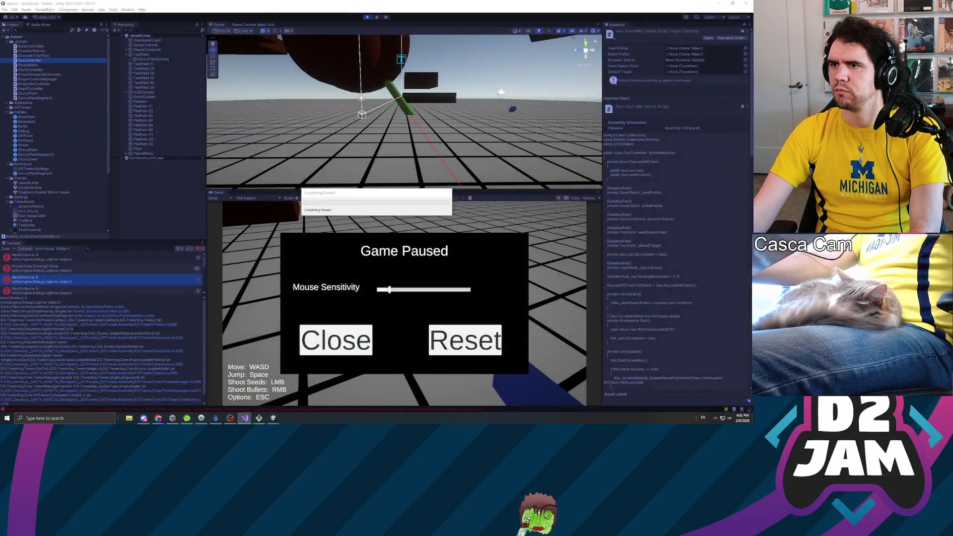
Stop play and set the StickyPlant prefab's Raycast Layer to Plantable.
{"action": "left_click", "coordinate": [367, 17]}
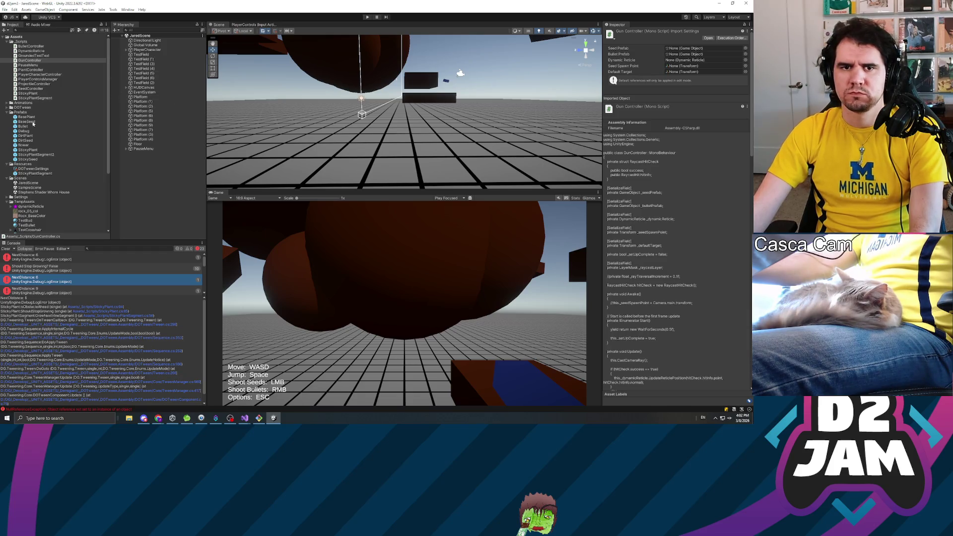
{"action": "left_click", "coordinate": [37, 156]}
{"action": "double_click", "coordinate": [28, 149]}
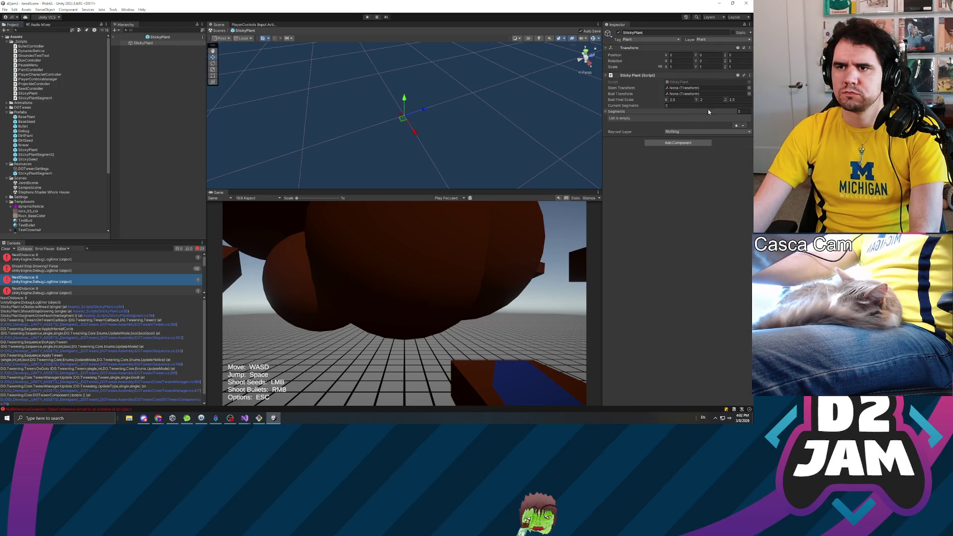
{"action": "left_click", "coordinate": [684, 131]}
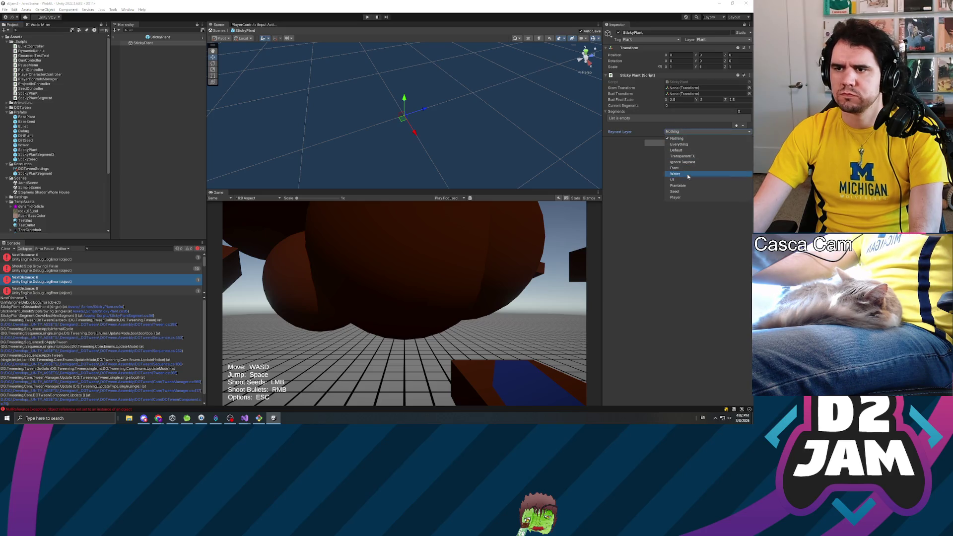
{"action": "left_click", "coordinate": [678, 186]}
{"action": "left_click", "coordinate": [651, 240]}
Playtest by shooting a seed to grow a plant, then pause.
{"action": "left_click", "coordinate": [367, 16]}
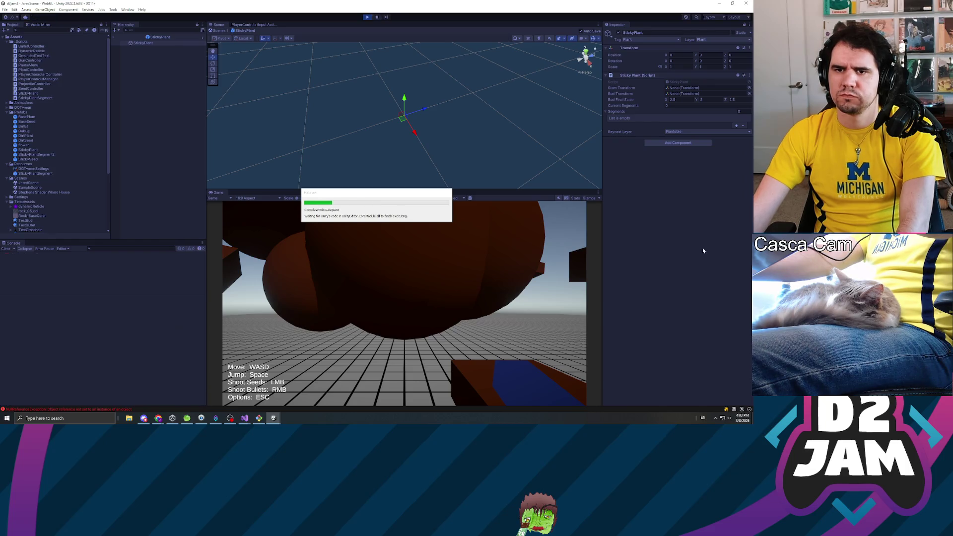
{"action": "left_click", "coordinate": [465, 239]}
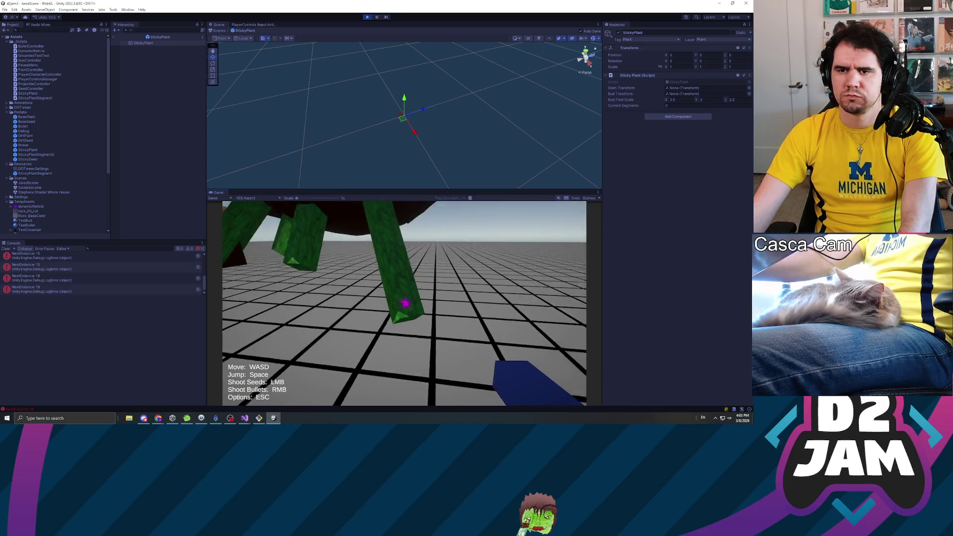
{"action": "key", "text": "Escape"}
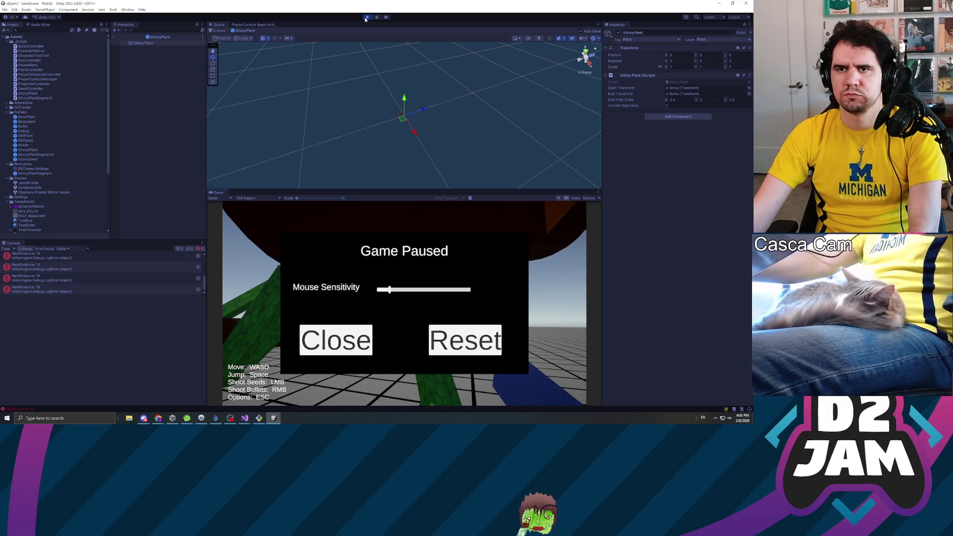
Stop the game and save the edited sticky plant script in Visual Studio to recompile.
{"action": "key", "text": "ctrl+p"}
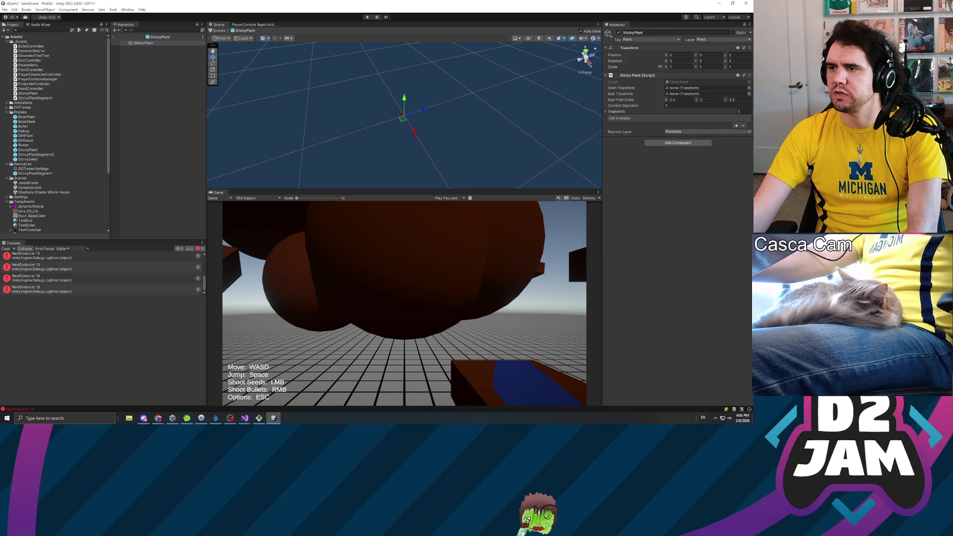
{"action": "key", "text": "alt+Tab"}
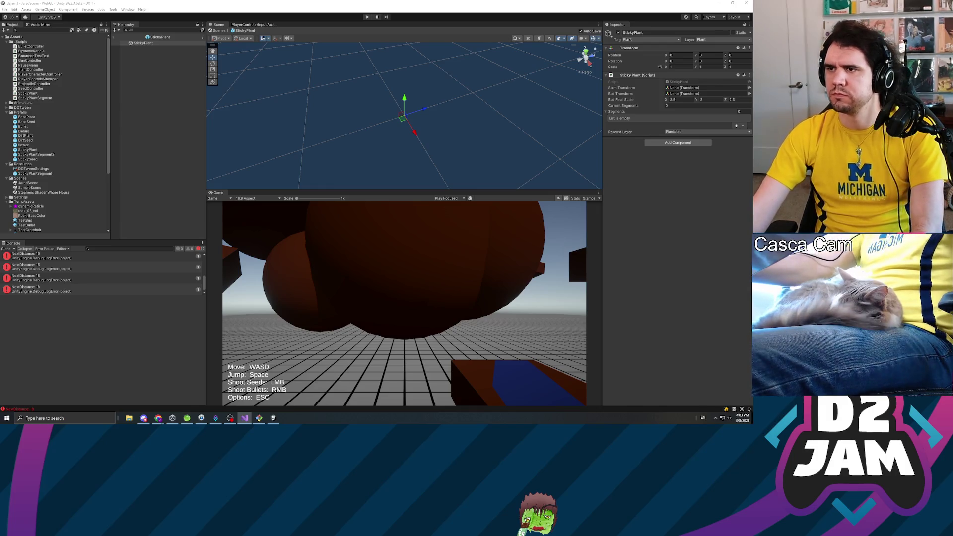
{"action": "key", "text": "ctrl+s"}
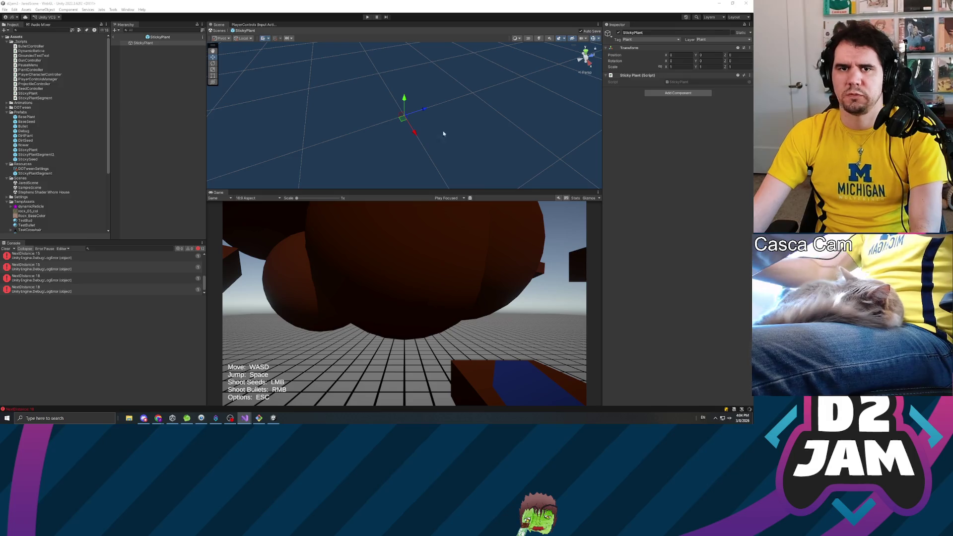
Restart Play mode and shoot a seed to grow a plant.
{"action": "key", "text": "ctrl+p"}
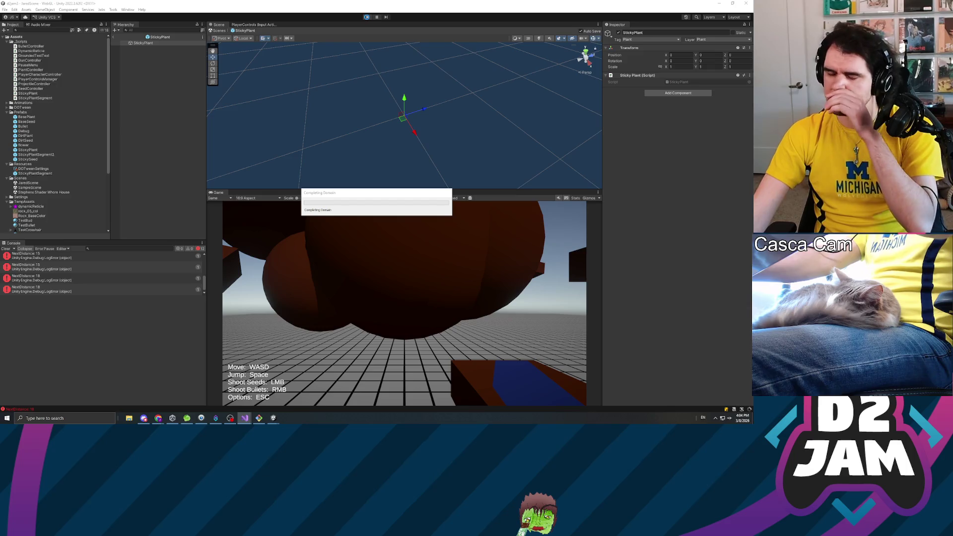
{"action": "left_click", "coordinate": [368, 17]}
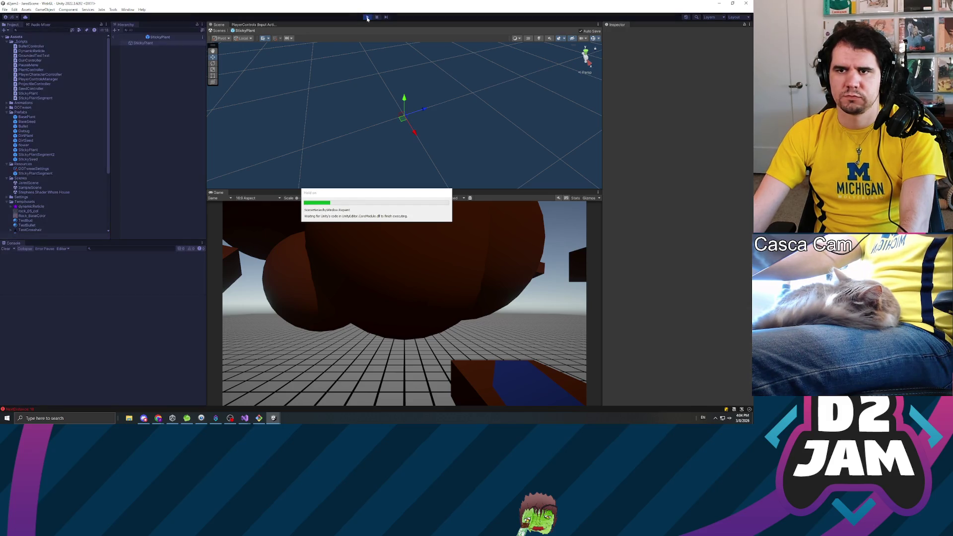
{"action": "mouse_move", "coordinate": [404, 304]}
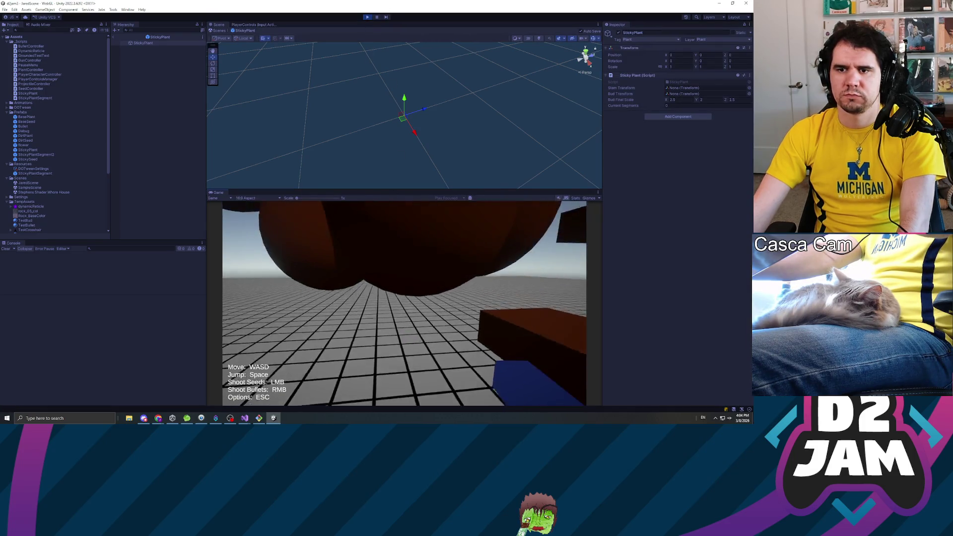
{"action": "left_click", "coordinate": [404, 304]}
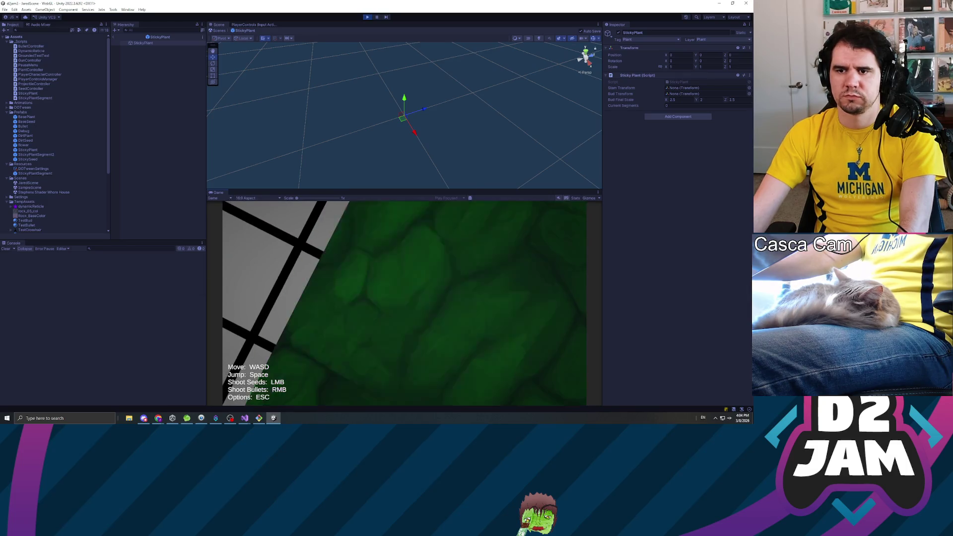
Shoot seeds to grow plants out of the floor and the brown block.
{"action": "mouse_move", "coordinate": [404, 304]}
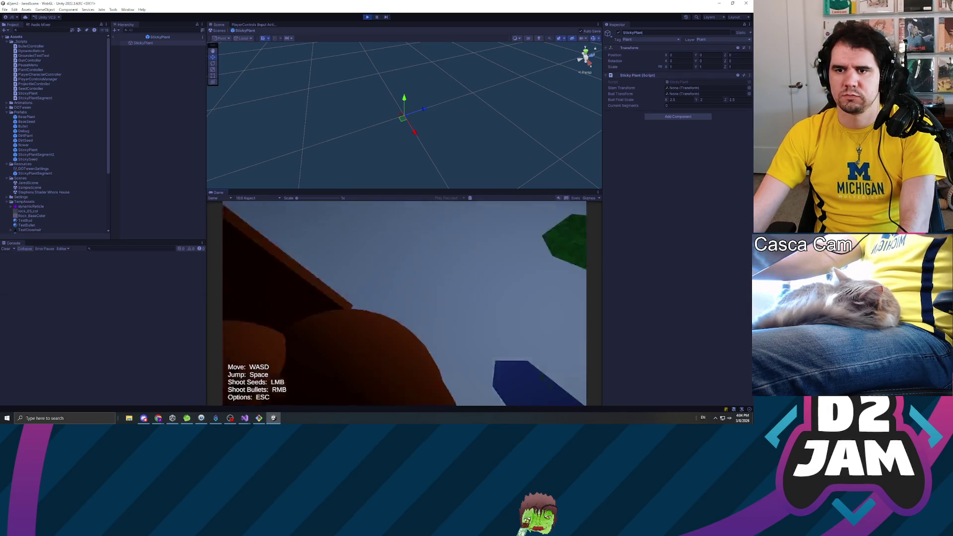
{"action": "left_click", "coordinate": [405, 304]}
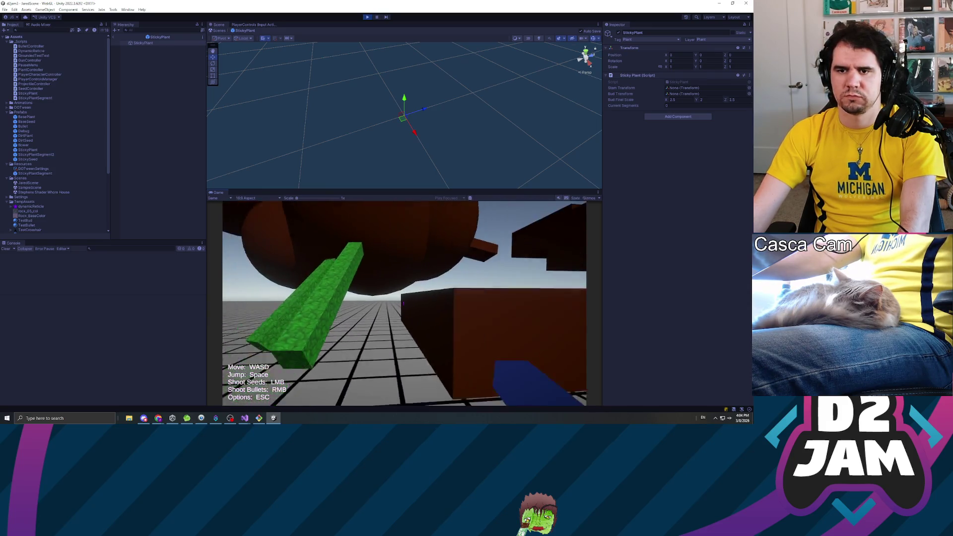
{"action": "left_click", "coordinate": [404, 304]}
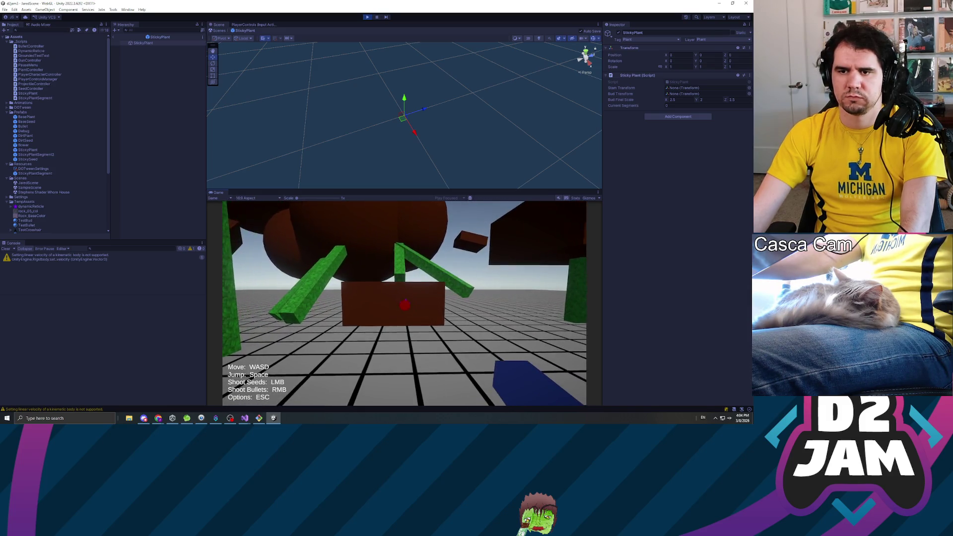
{"action": "left_click", "coordinate": [405, 304]}
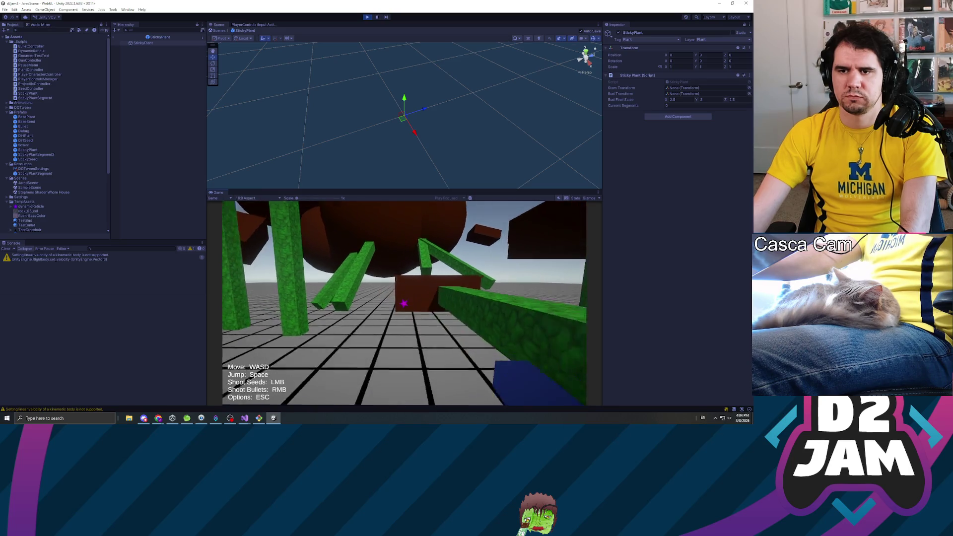
Walk up against a plant and back away, then pause, stop the game and switch to the code editor.
{"action": "key", "text": "w"}
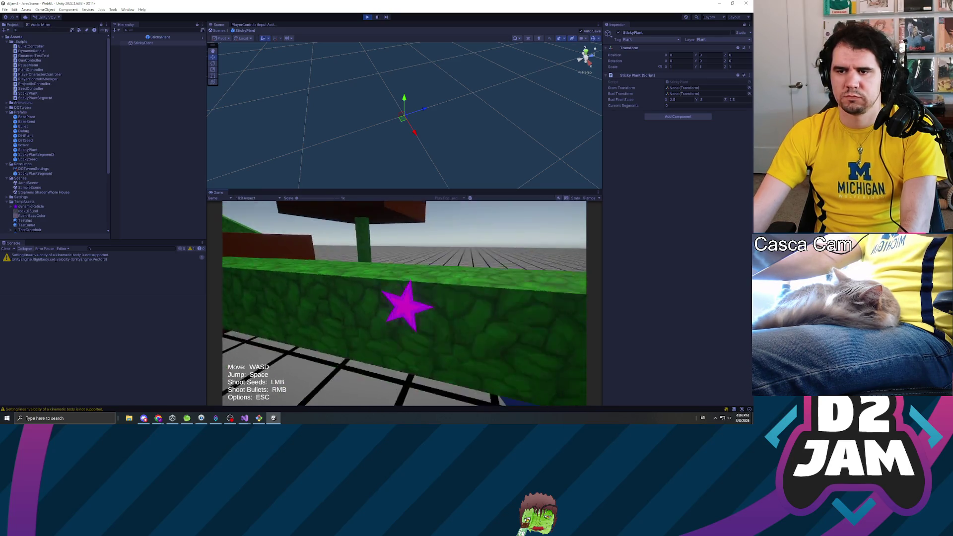
{"action": "key", "text": "s"}
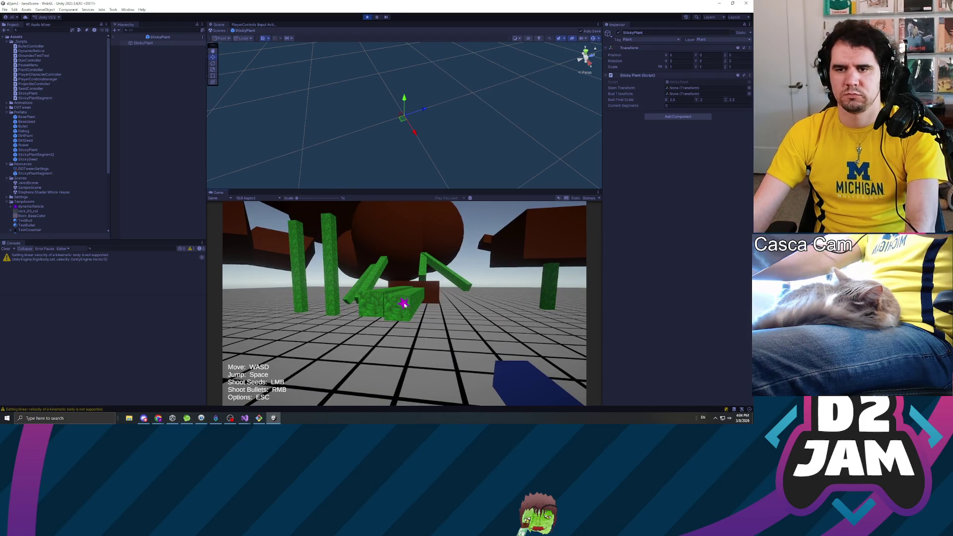
{"action": "key", "text": "Escape"}
{"action": "key", "text": "ctrl+p"}
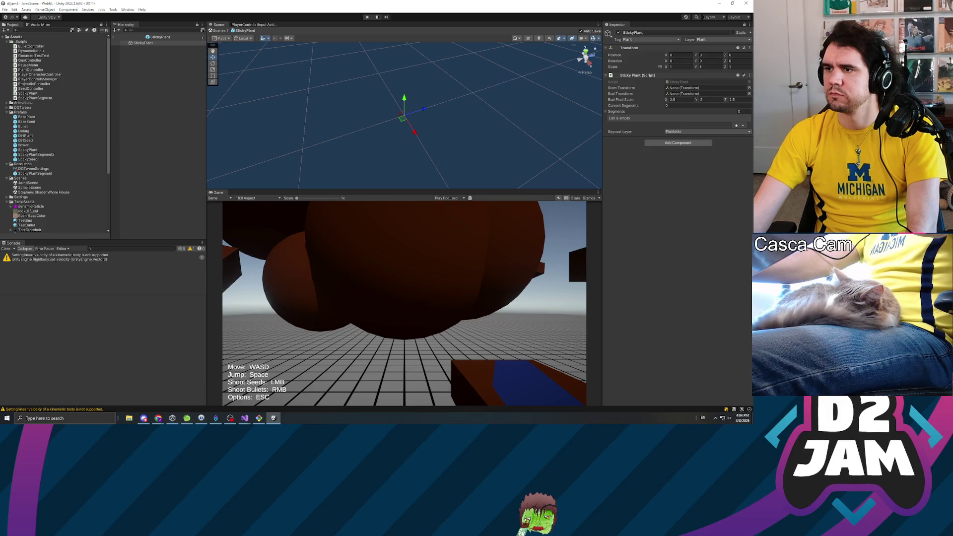
{"action": "key", "text": "alt+Tab"}
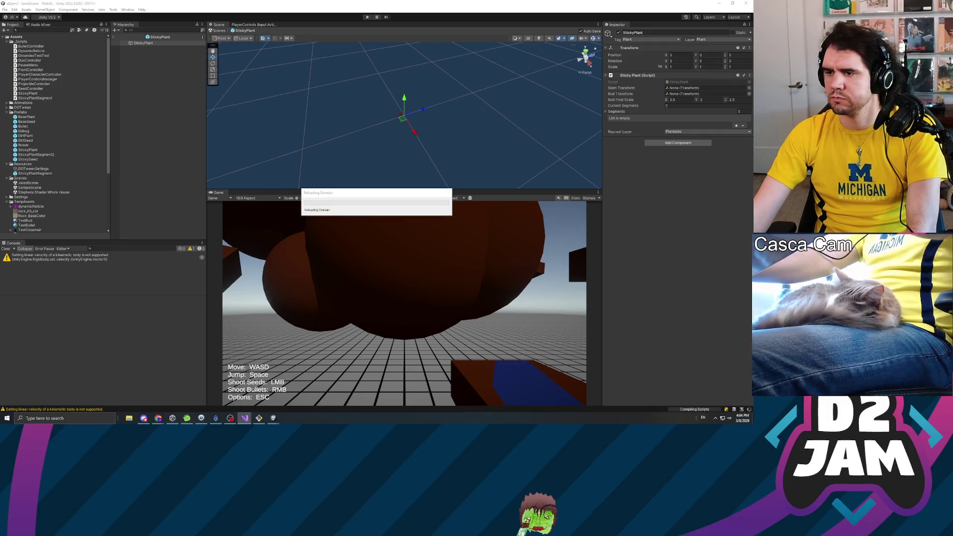
Check git status, stage everything with git add *, and confirm three files are staged.
{"action": "key", "text": "alt+Tab"}
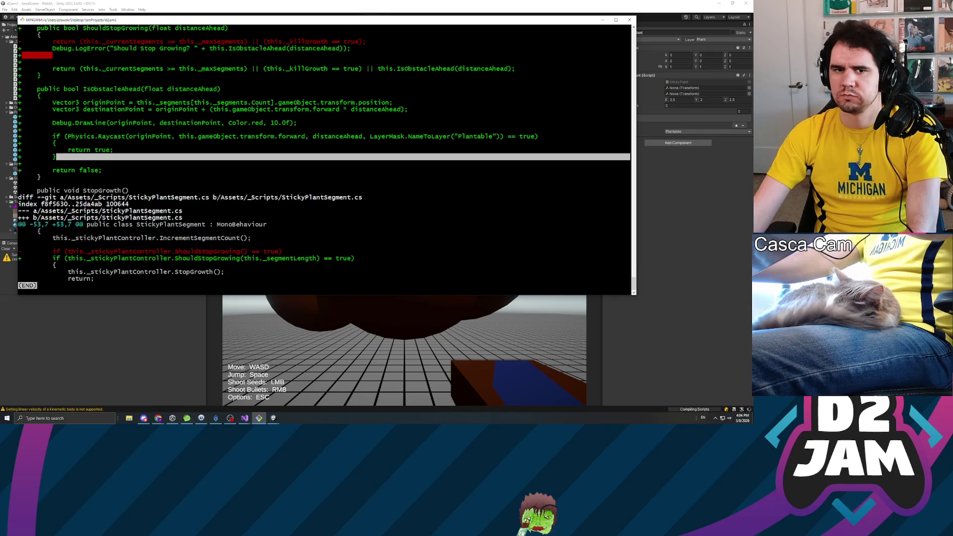
{"action": "type", "text": "qgit status"}
{"action": "key", "text": "Return"}
{"action": "type", "text": "git add *"}
{"action": "key", "text": "Return"}
{"action": "type", "text": "git status"}
{"action": "key", "text": "Return"}
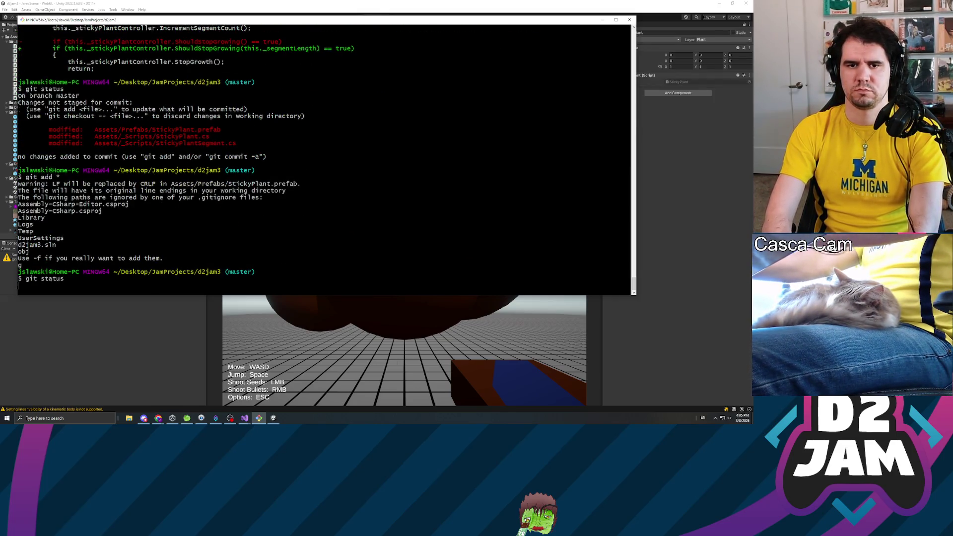
Commit as 'Sticky Plants properly growing', push to origin master, and return to Unity.
{"action": "type", "text": "git commit -m \"Sticky Plants properly growing"}
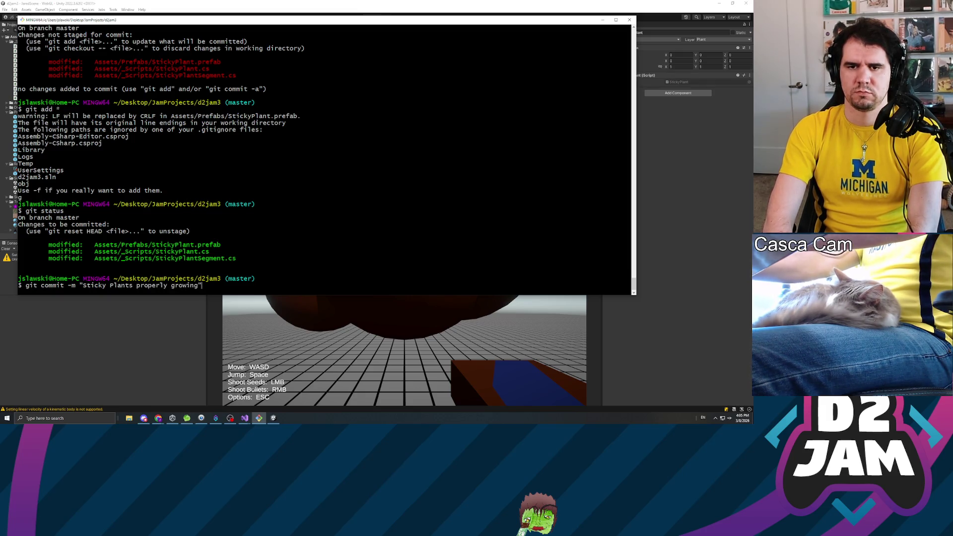
{"action": "key", "text": "Return"}
{"action": "type", "text": "git push orig"}
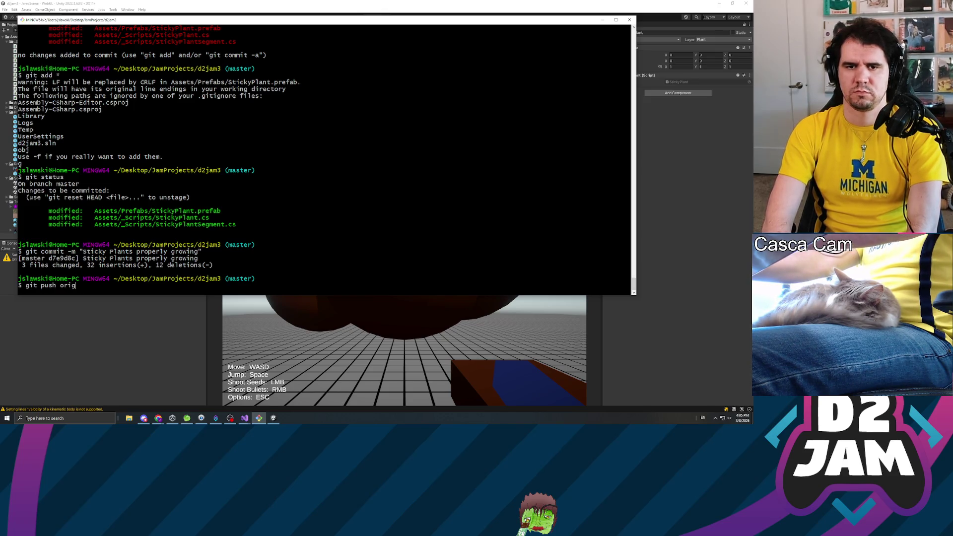
{"action": "type", "text": "in master"}
{"action": "key", "text": "Return"}
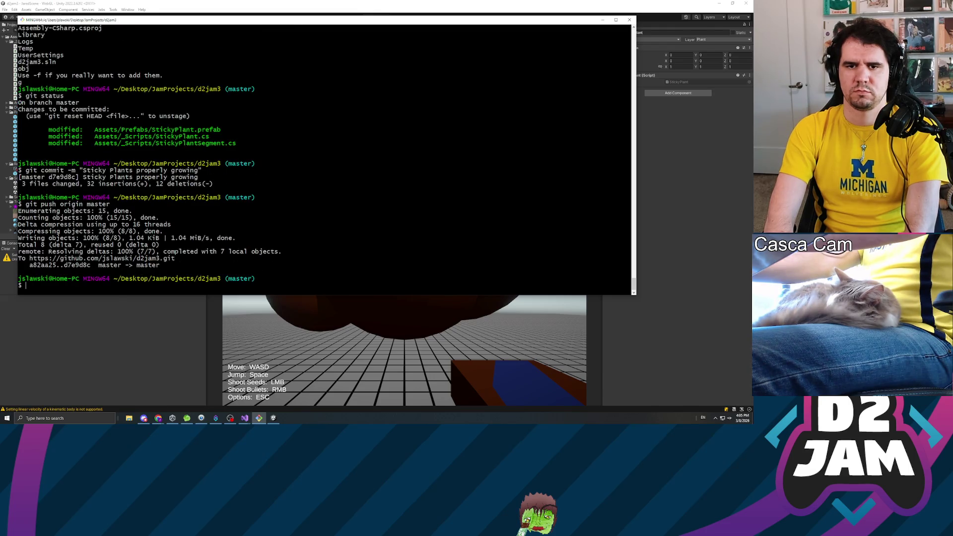
{"action": "key", "text": "alt+Tab"}
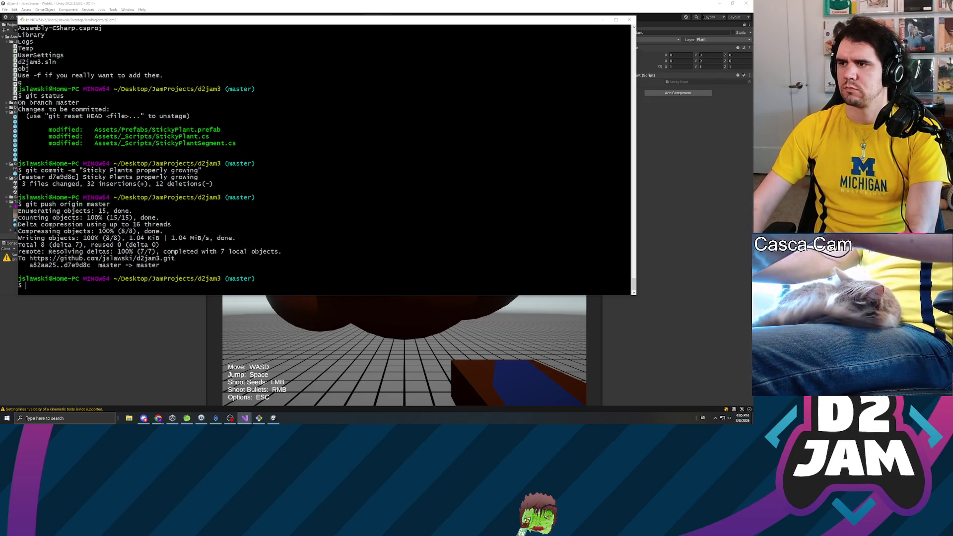
{"action": "left_click", "coordinate": [656, 326]}
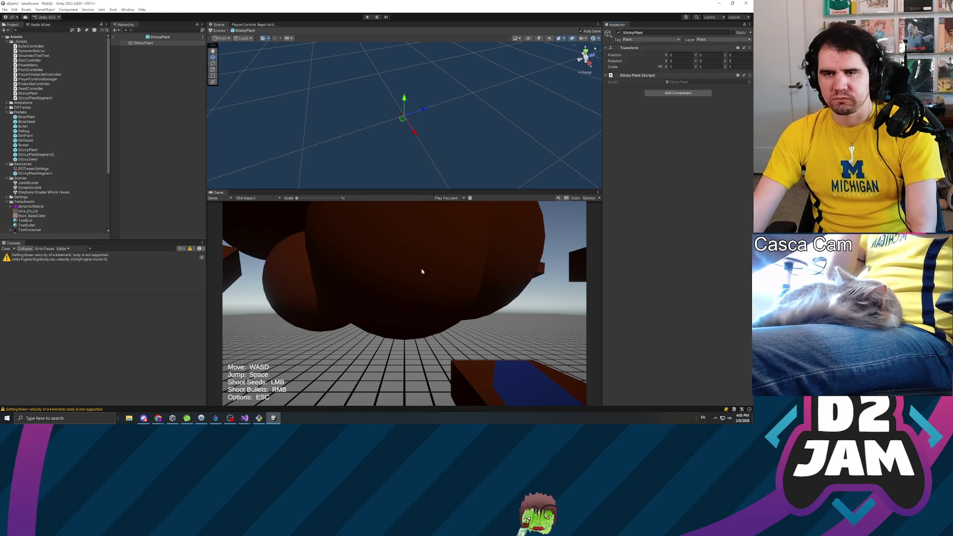
Deselect the sticky plant and show PlayerCharacterController.cs at its field declarations in Visual Studio.
{"action": "left_click", "coordinate": [135, 180]}
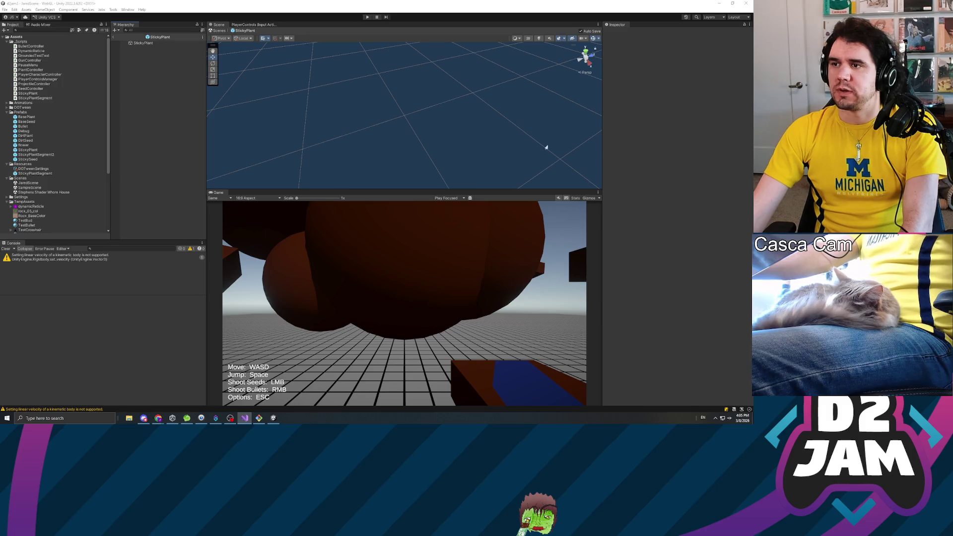
{"action": "key", "text": "alt+Tab"}
{"action": "scroll", "coordinate": [378, 213], "scroll_direction": "up", "scroll_amount": 13}
{"action": "scroll", "coordinate": [378, 213], "scroll_direction": "up", "scroll_amount": 20}
{"action": "scroll", "coordinate": [378, 214], "scroll_direction": "up", "scroll_amount": 17}
{"action": "left_click", "coordinate": [69, 265]}
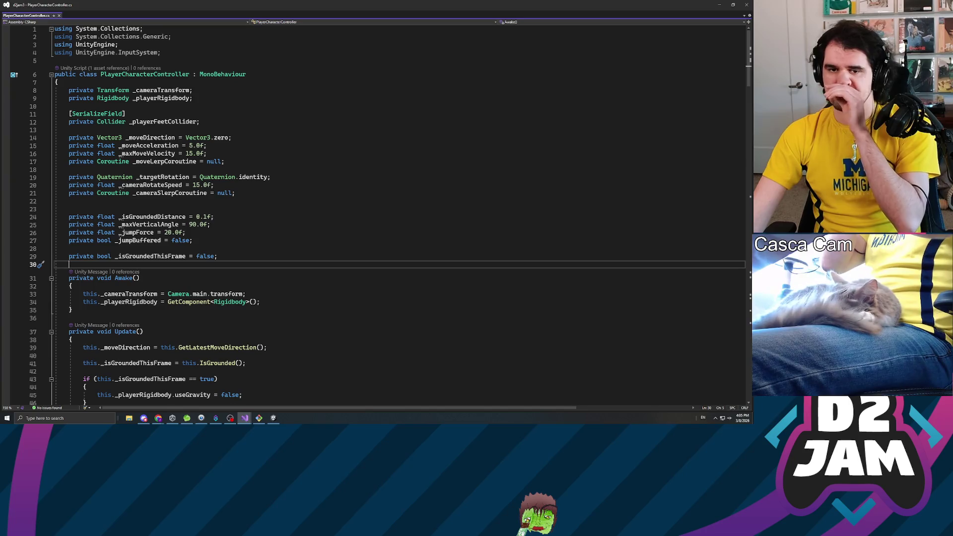
Below line 29, add 'private bool _isStuck = false;' and 'private Vector3 _stuckNormal = Vector3.zero;'.
{"action": "key", "text": "Return"}
{"action": "key", "text": "Return"}
{"action": "key", "text": "Up"}
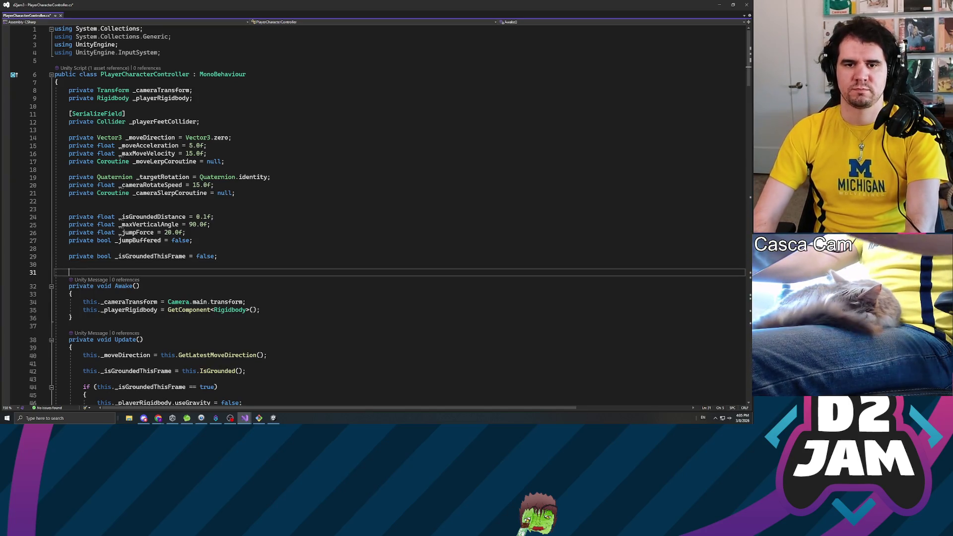
{"action": "type", "text": "private "}
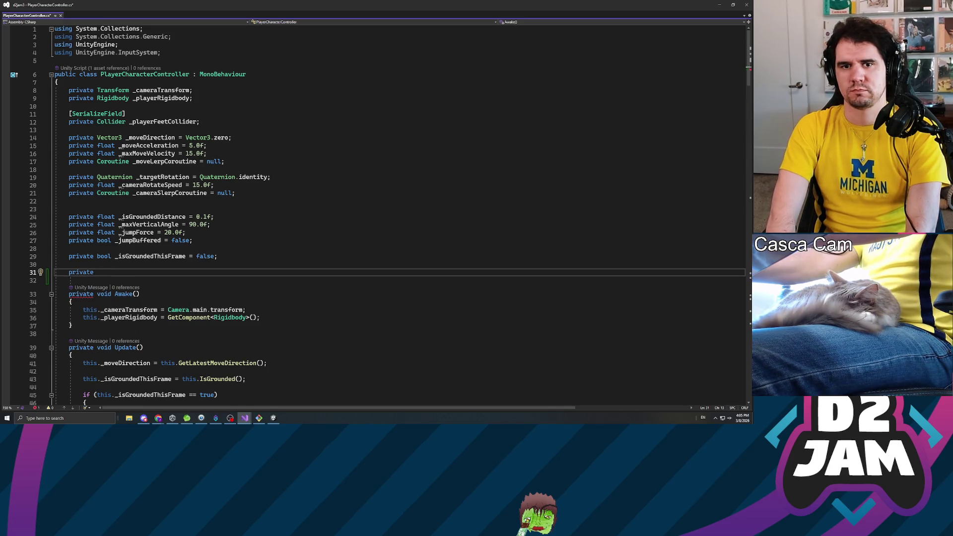
{"action": "type", "text": "bool "}
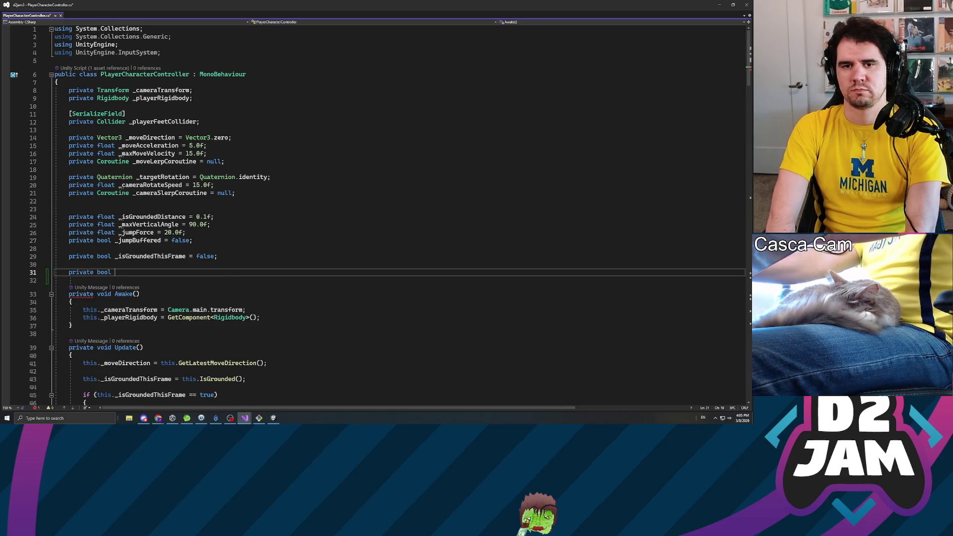
{"action": "type", "text": "_isStuck = false;"}
{"action": "key", "text": "Return"}
{"action": "type", "text": "private "}
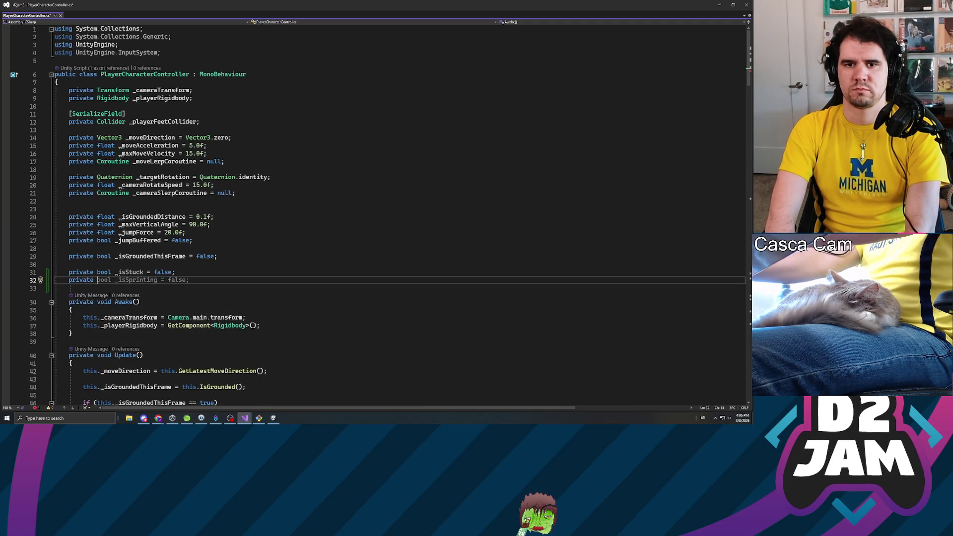
{"action": "type", "text": "Vector3 s"}
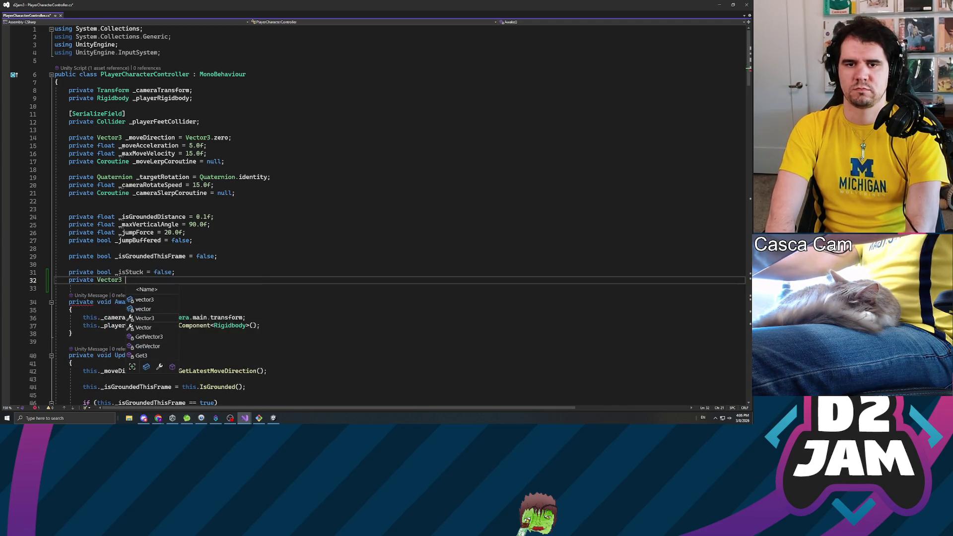
{"action": "key", "text": "BackSpace"}
{"action": "type", "text": "_stuckNormal"}
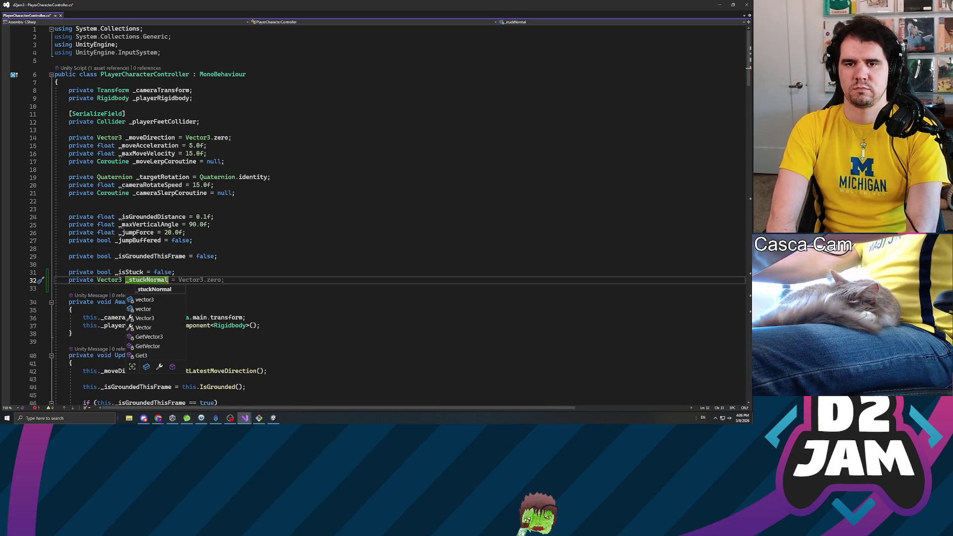
{"action": "key", "text": "Tab"}
{"action": "key", "text": "Tab"}
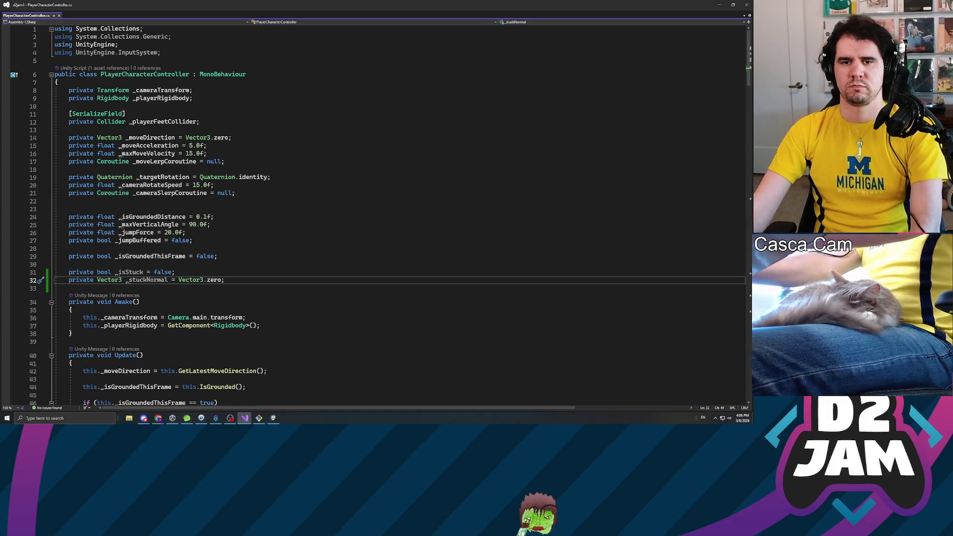
Remove the temporary _isStuck field declaration.
{"action": "scroll", "coordinate": [373, 213], "scroll_direction": "down", "scroll_amount": 16}
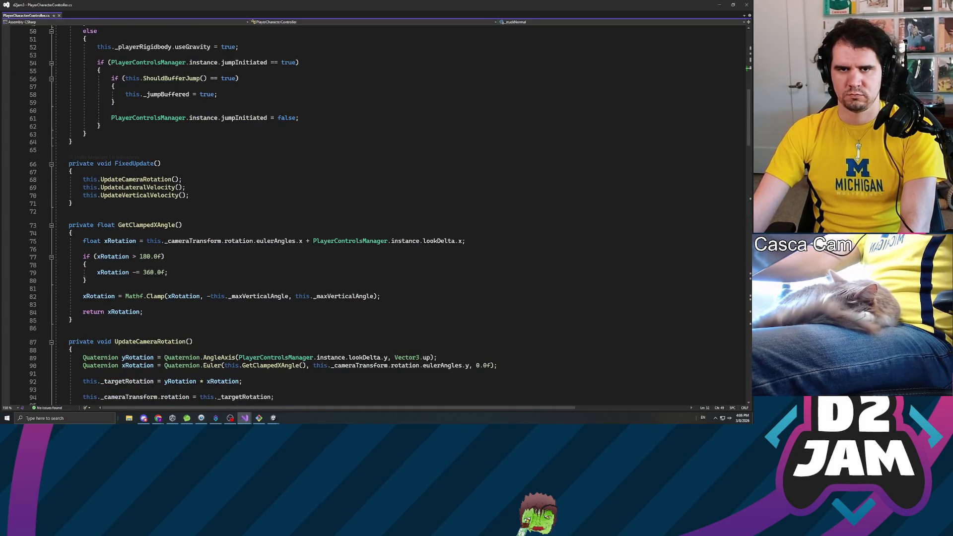
{"action": "scroll", "coordinate": [373, 213], "scroll_direction": "up", "scroll_amount": 14}
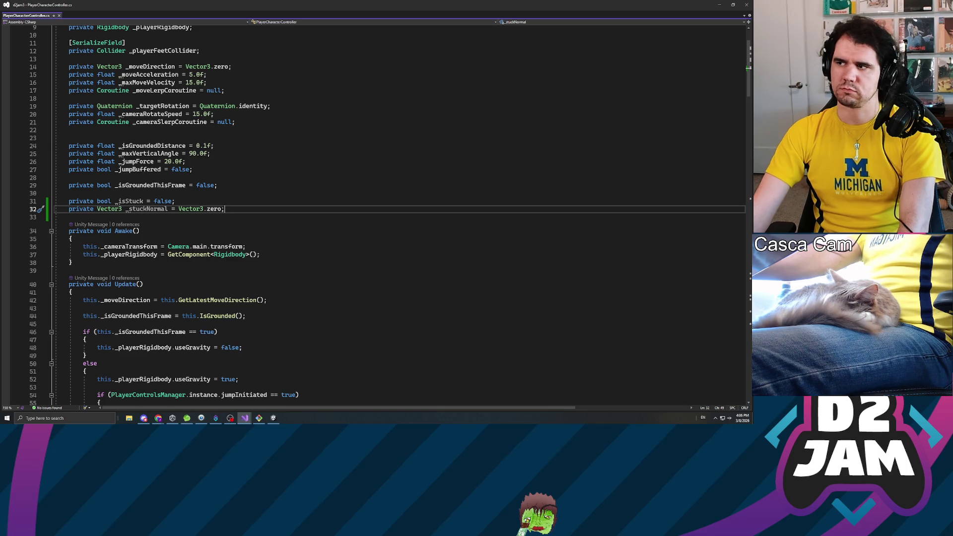
{"action": "left_click", "coordinate": [126, 201]}
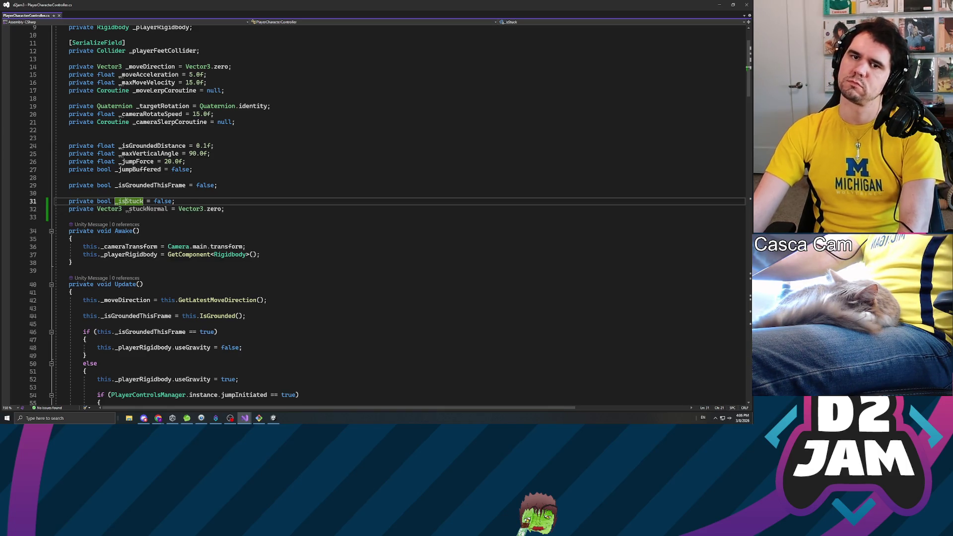
{"action": "key", "text": "ctrl+x"}
{"action": "scroll", "coordinate": [378, 213], "scroll_direction": "down", "scroll_amount": 10}
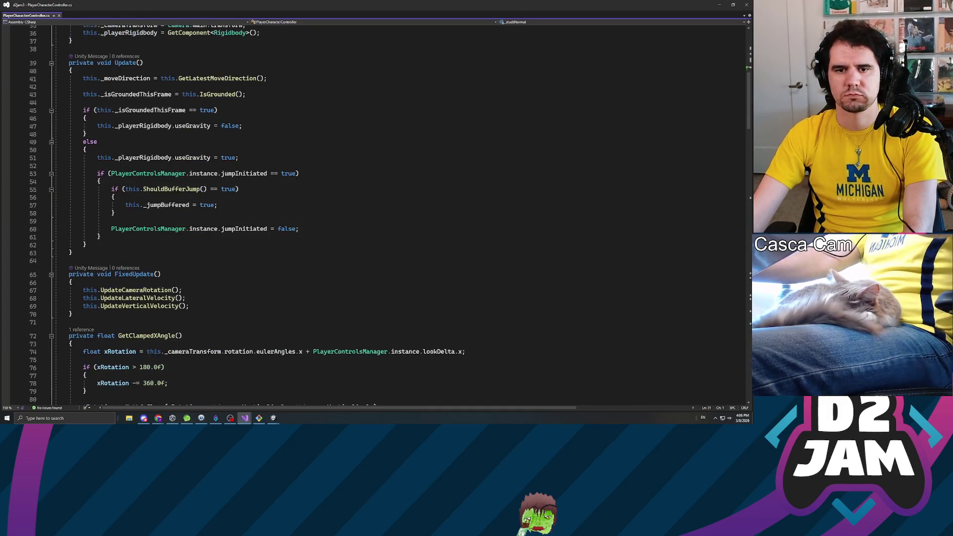
{"action": "scroll", "coordinate": [378, 213], "scroll_direction": "up", "scroll_amount": 4}
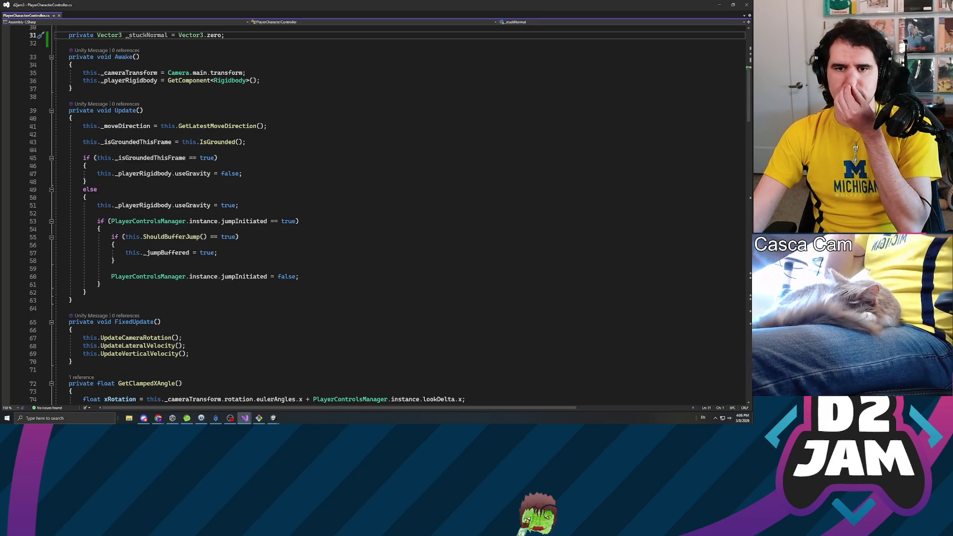
{"action": "left_click", "coordinate": [182, 338]}
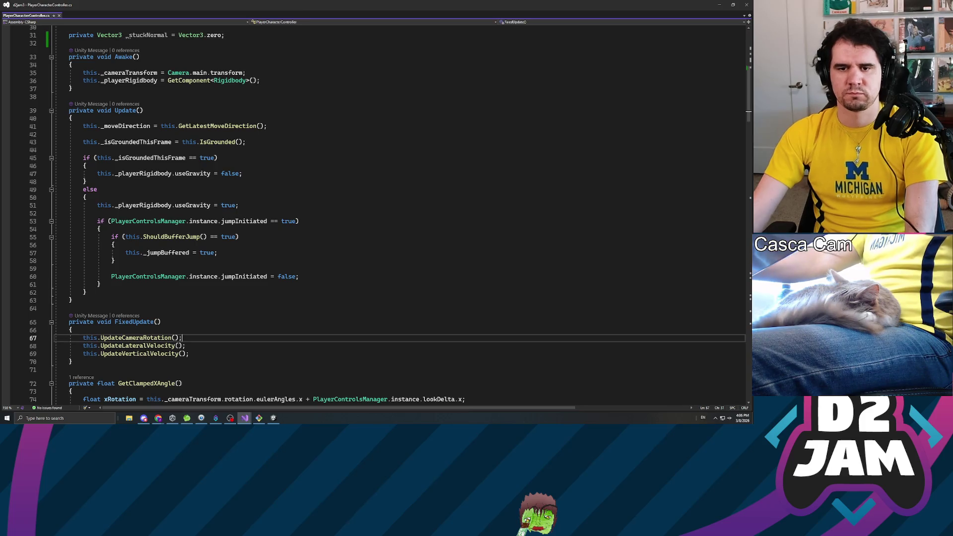
Wrap FixedUpdate's velocity update calls in 'if (this._stuckNormal != Vector3.zero)'.
{"action": "key", "text": "Return"}
{"action": "key", "text": "Return"}
{"action": "type", "text": "if ()"}
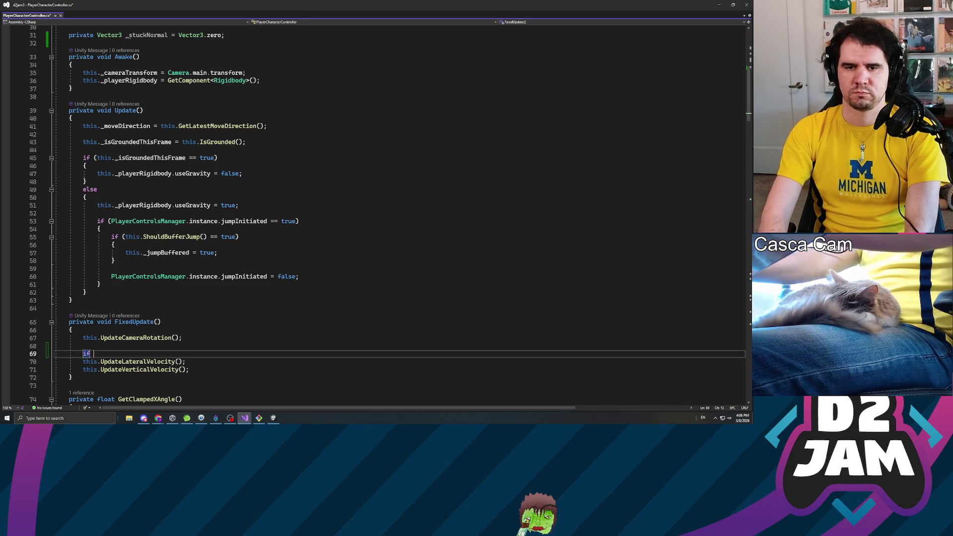
{"action": "key", "text": "Left"}
{"action": "type", "text": "this._stuckn"}
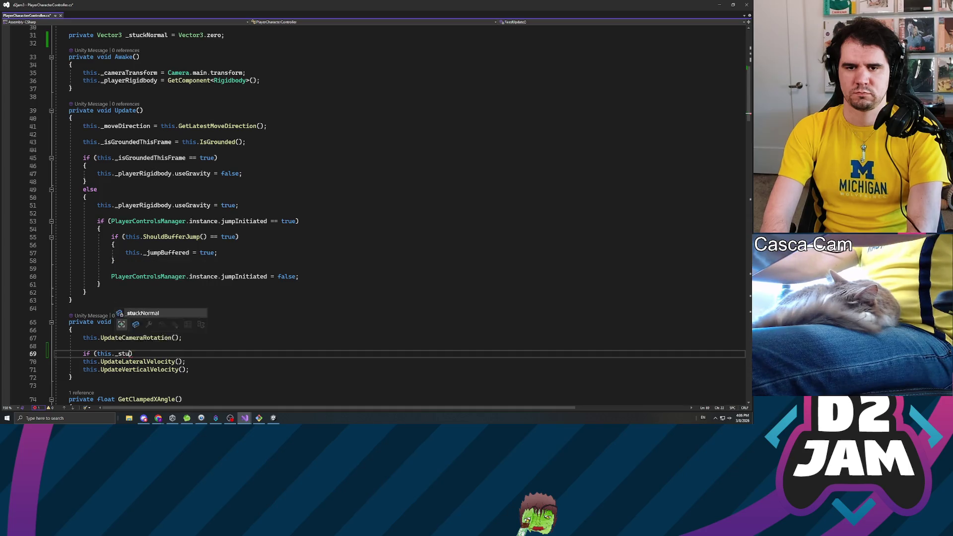
{"action": "key", "text": "Tab"}
{"action": "type", "text": "!= "}
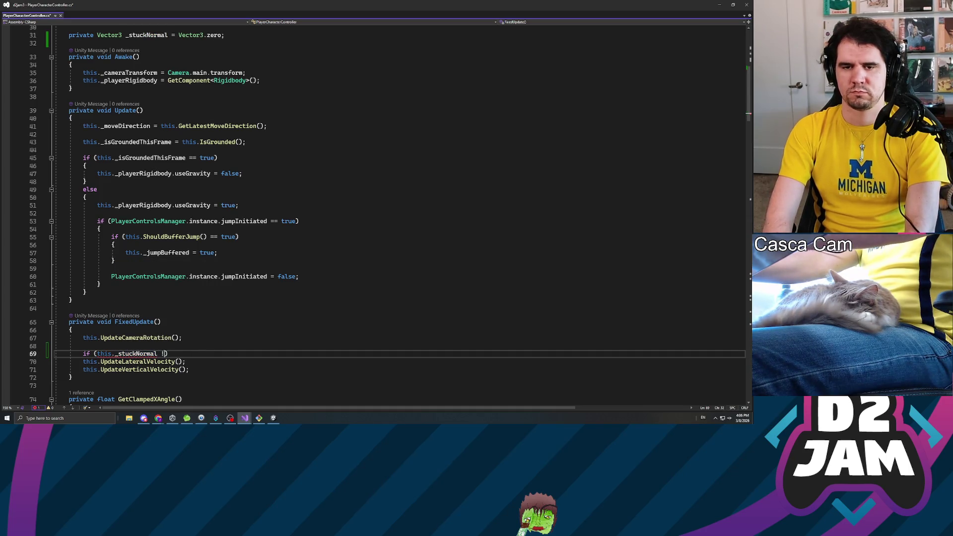
{"action": "type", "text": "Vector3.za"}
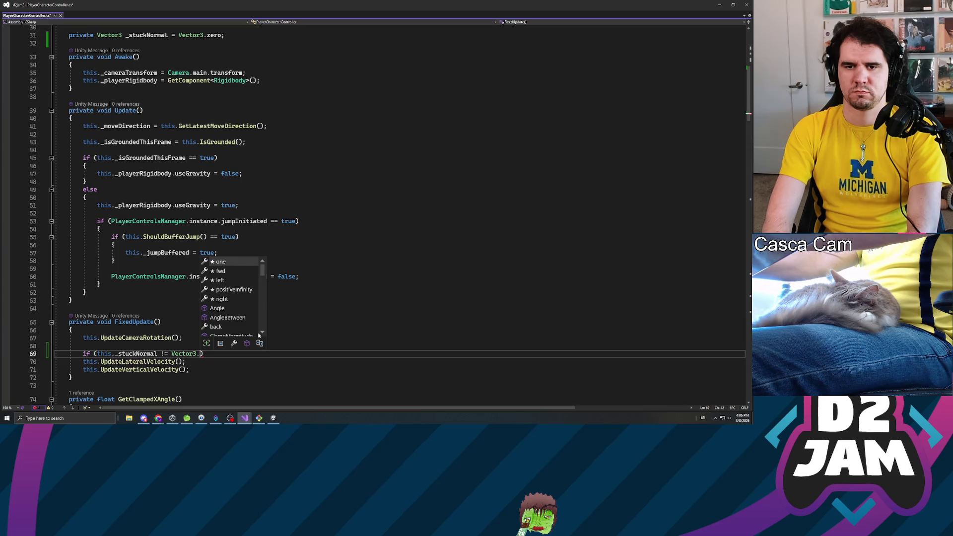
{"action": "key", "text": "BackSpace"}
{"action": "type", "text": "e"}
{"action": "key", "text": "Tab"}
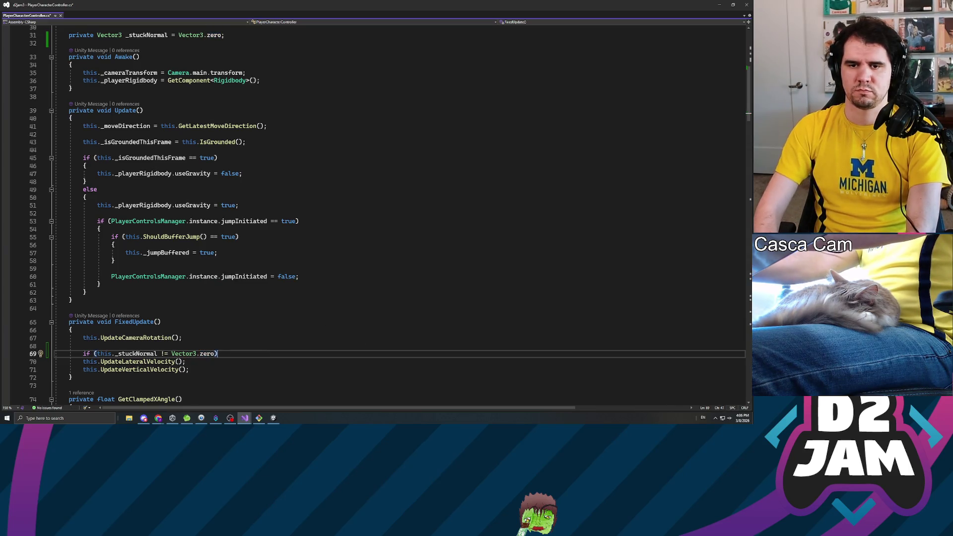
{"action": "key", "text": "Return"}
{"action": "key", "text": "BackSpace"}
{"action": "key", "text": "Down"}
{"action": "key", "text": "Down"}
{"action": "key", "text": "End"}
{"action": "key", "text": "Return"}
{"action": "type", "text": "}"}
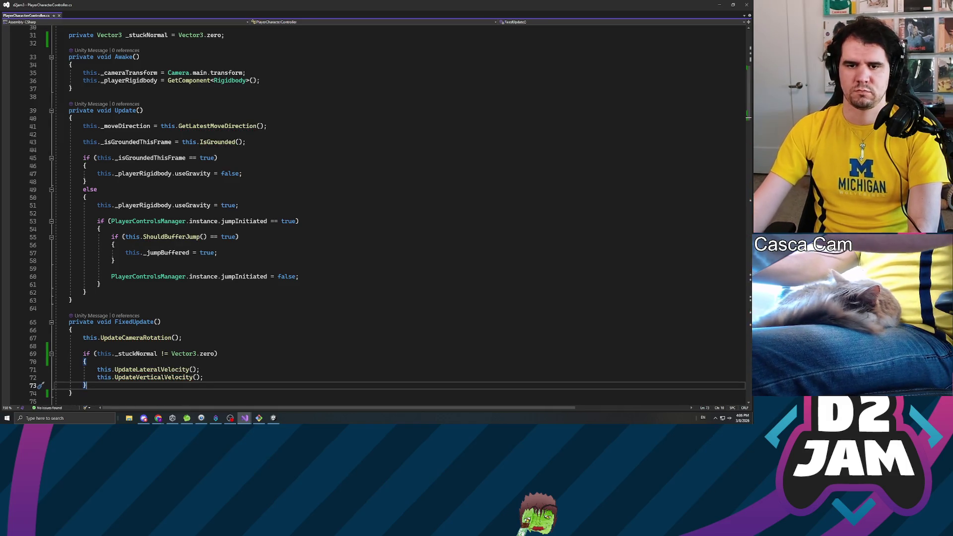
Review the grounded jump handling and _playerRigidbody uses in UpdateVerticalVelocity.
{"action": "scroll", "coordinate": [377, 214], "scroll_direction": "down", "scroll_amount": 4}
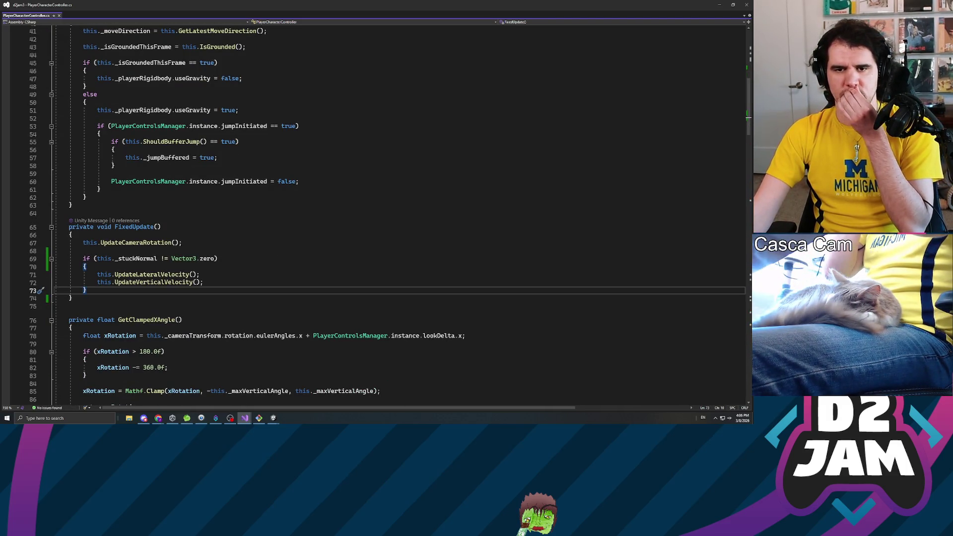
{"action": "scroll", "coordinate": [387, 221], "scroll_direction": "down", "scroll_amount": 5}
{"action": "scroll", "coordinate": [378, 213], "scroll_direction": "down", "scroll_amount": 4}
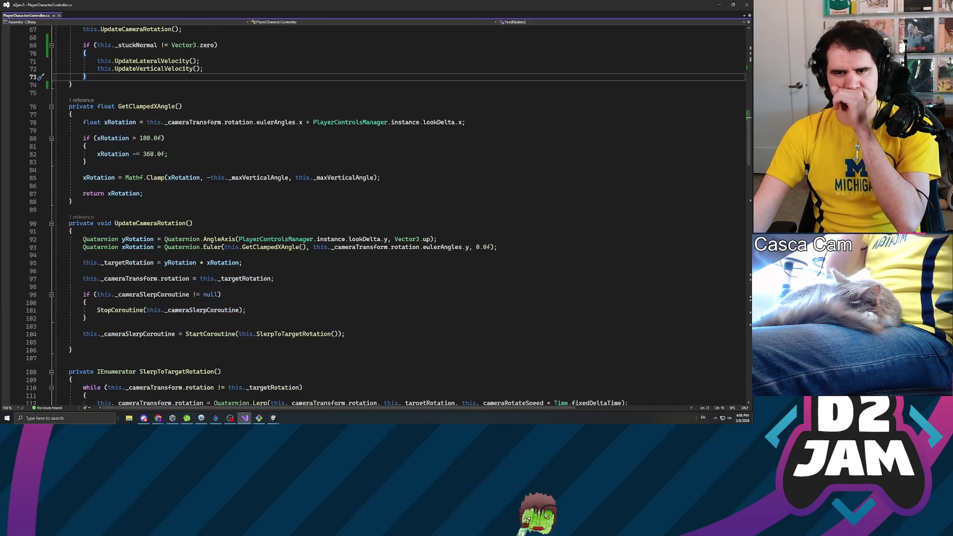
{"action": "scroll", "coordinate": [378, 213], "scroll_direction": "down", "scroll_amount": 10}
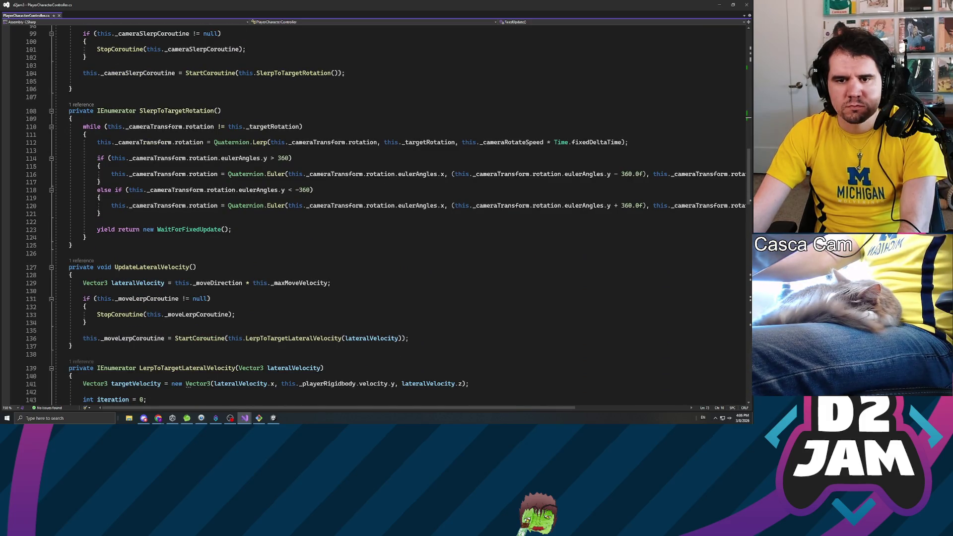
{"action": "scroll", "coordinate": [378, 213], "scroll_direction": "down", "scroll_amount": 6}
{"action": "scroll", "coordinate": [377, 214], "scroll_direction": "down", "scroll_amount": 5}
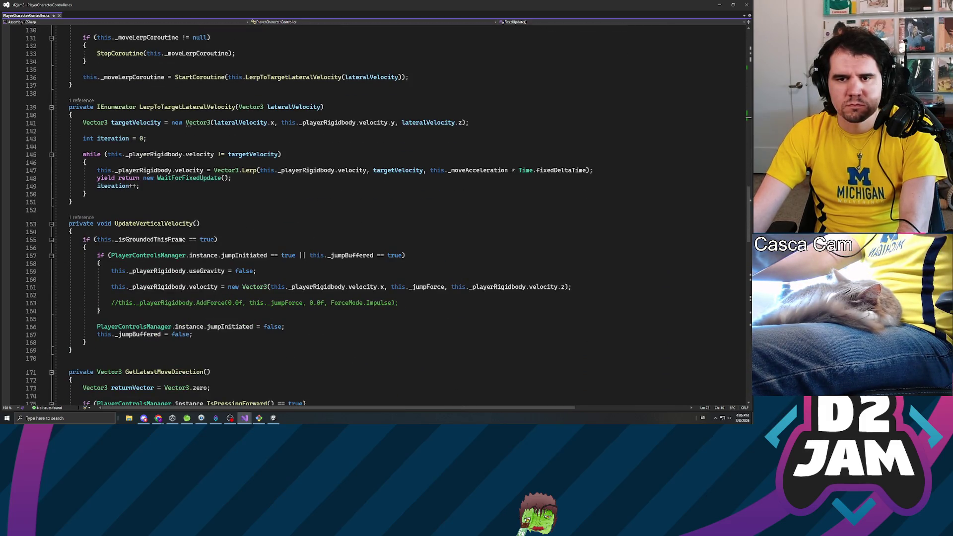
{"action": "left_click", "coordinate": [218, 240]}
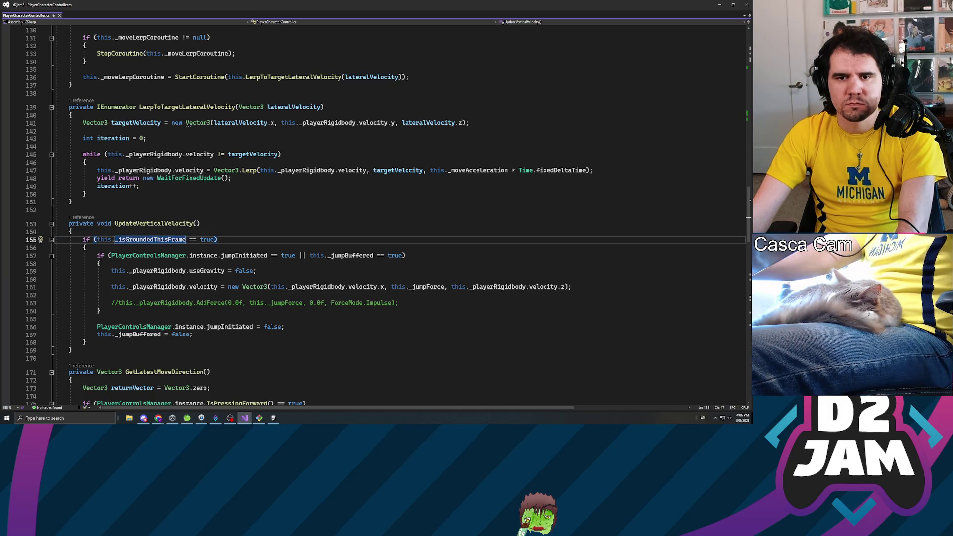
{"action": "scroll", "coordinate": [378, 213], "scroll_direction": "down", "scroll_amount": 3}
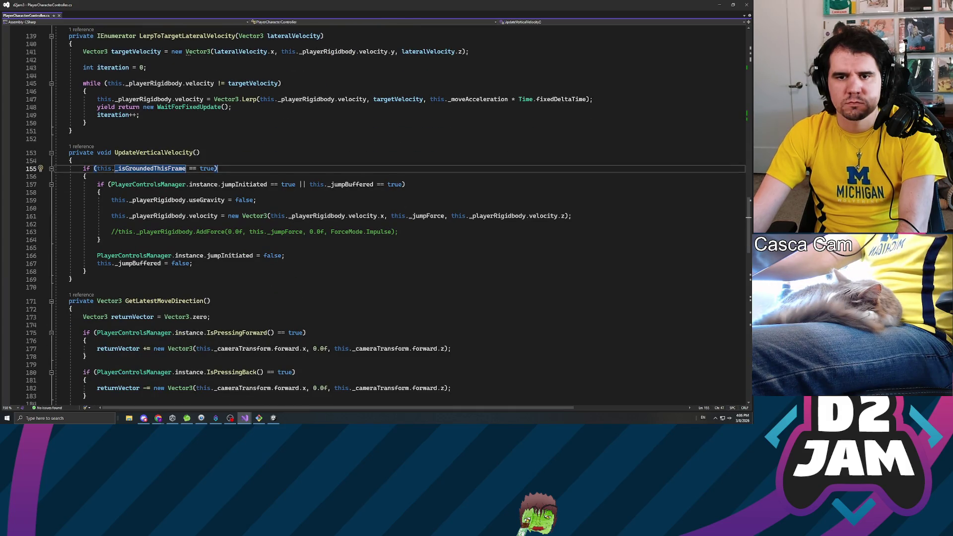
{"action": "left_click", "coordinate": [189, 255]}
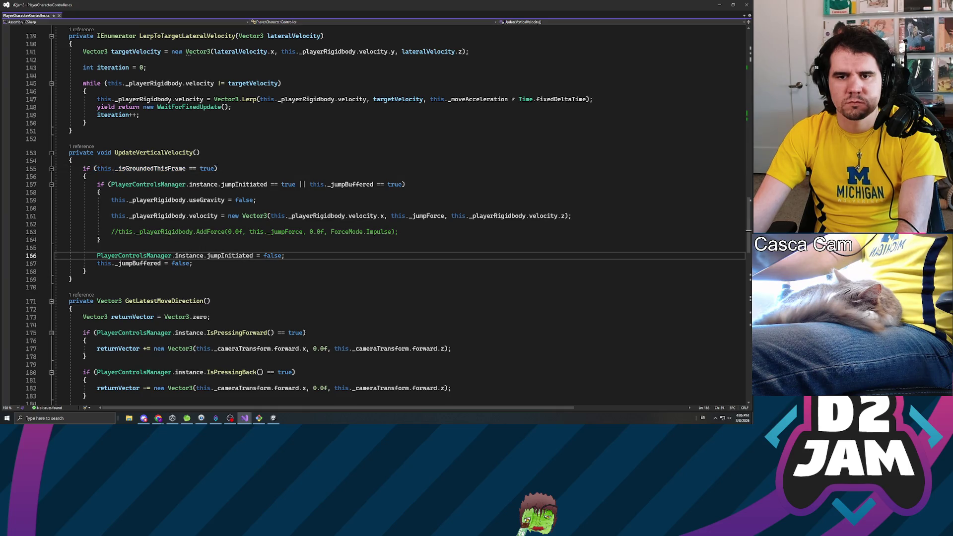
{"action": "double_click", "coordinate": [230, 255]}
{"action": "left_click", "coordinate": [101, 193]}
{"action": "left_click", "coordinate": [254, 216]}
{"action": "left_click", "coordinate": [185, 216]}
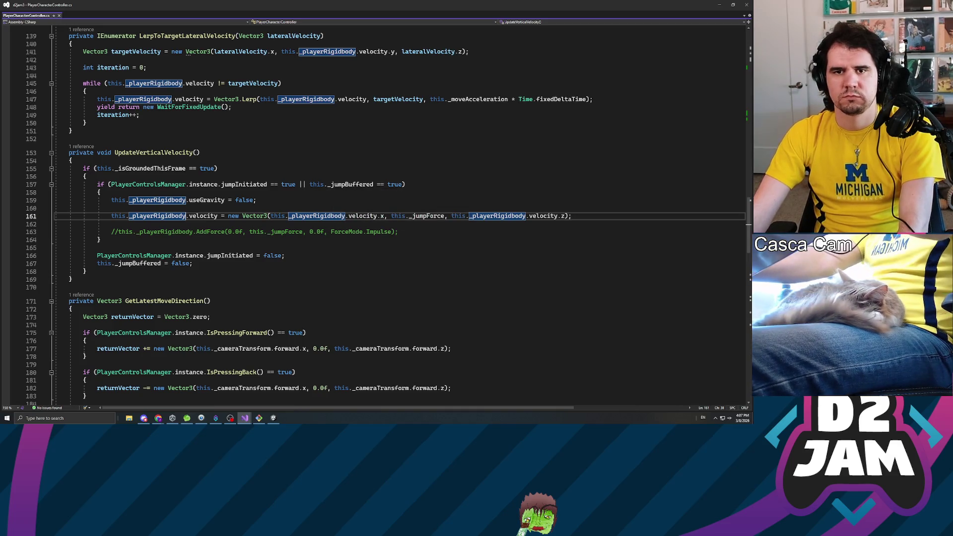
{"action": "scroll", "coordinate": [377, 213], "scroll_direction": "up", "scroll_amount": 6}
{"action": "scroll", "coordinate": [378, 214], "scroll_direction": "up", "scroll_amount": 20}
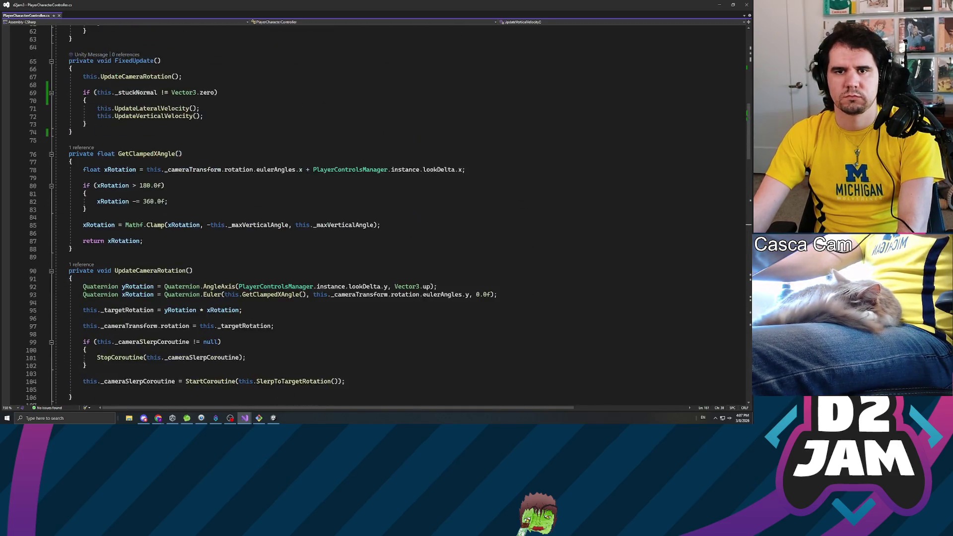
Add an else branch after the if block that calls this.UpdateStuckPosition().
{"action": "left_click", "coordinate": [86, 219]}
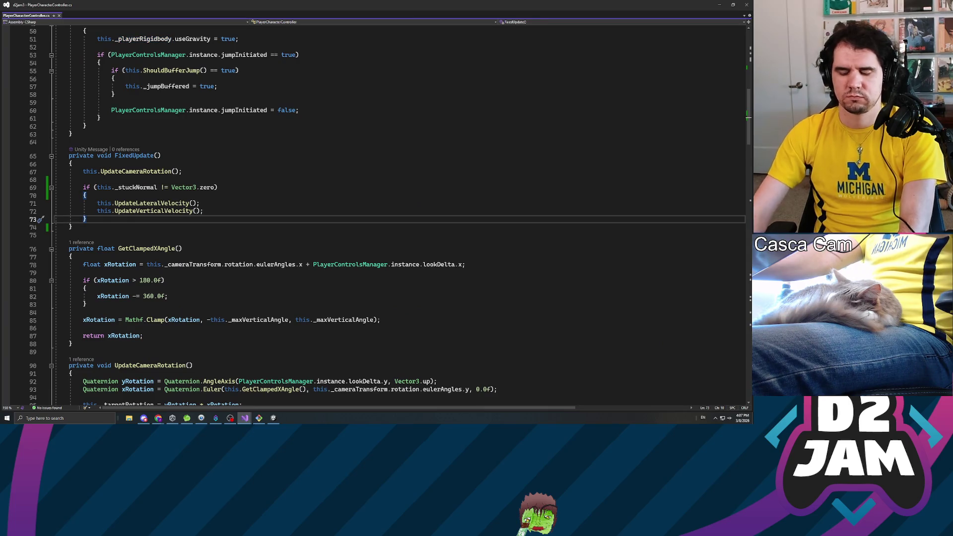
{"action": "key", "text": "Return"}
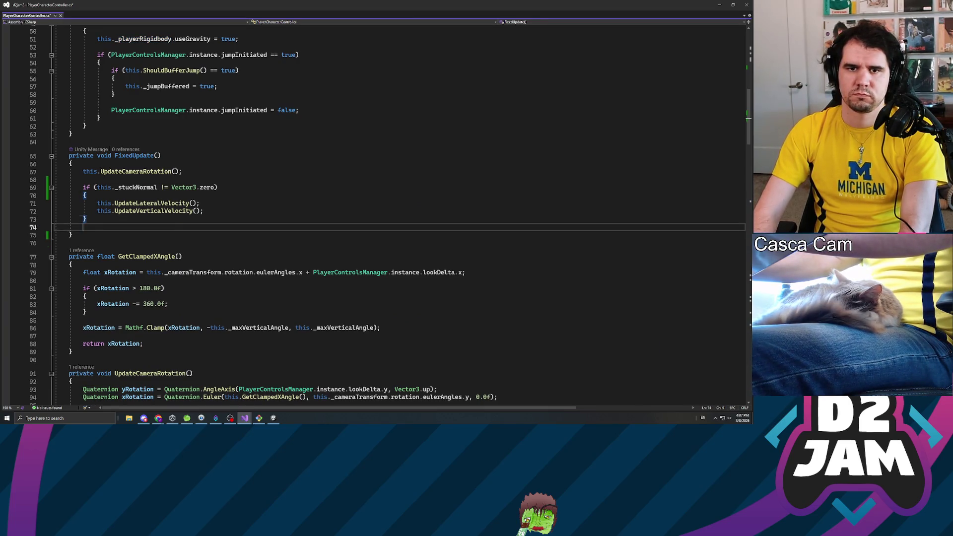
{"action": "type", "text": "else"}
{"action": "key", "text": "Return"}
{"action": "key", "text": "Return"}
{"action": "type", "text": "{"}
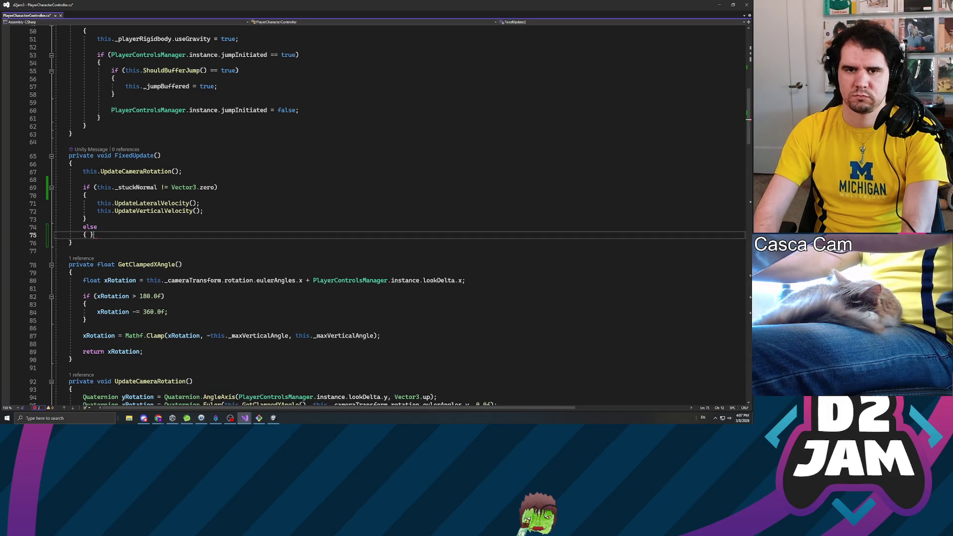
{"action": "key", "text": "Return"}
{"action": "key", "text": "Tab"}
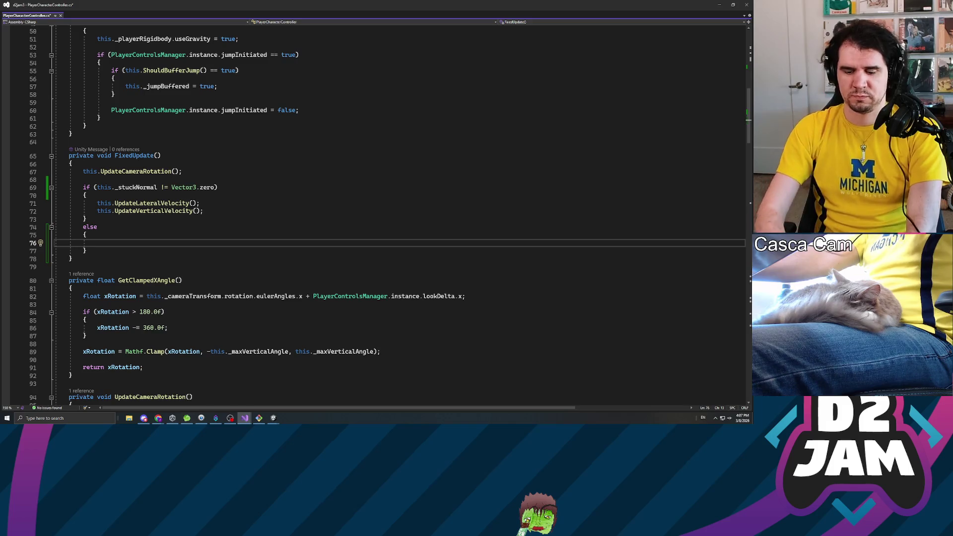
{"action": "type", "text": "this.UpdateStuc"}
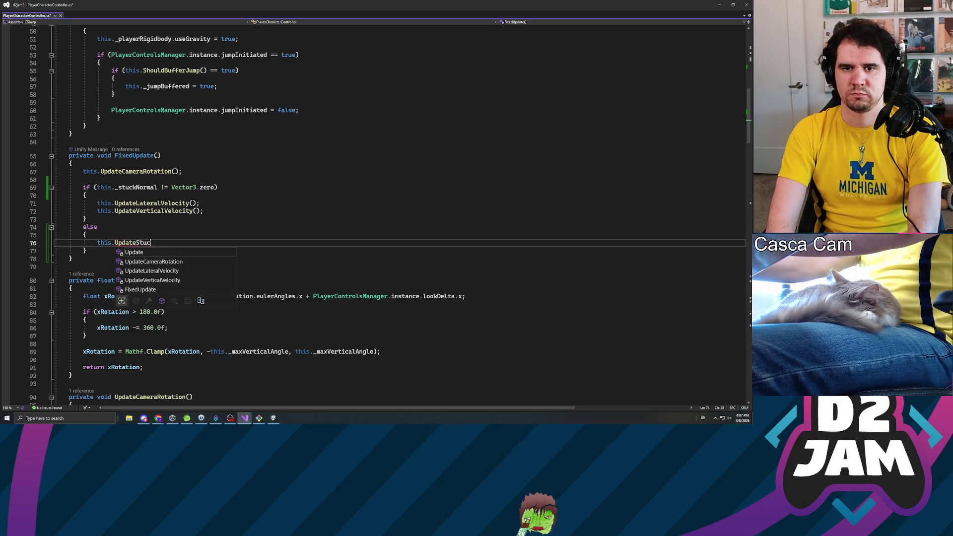
{"action": "type", "text": "k"}
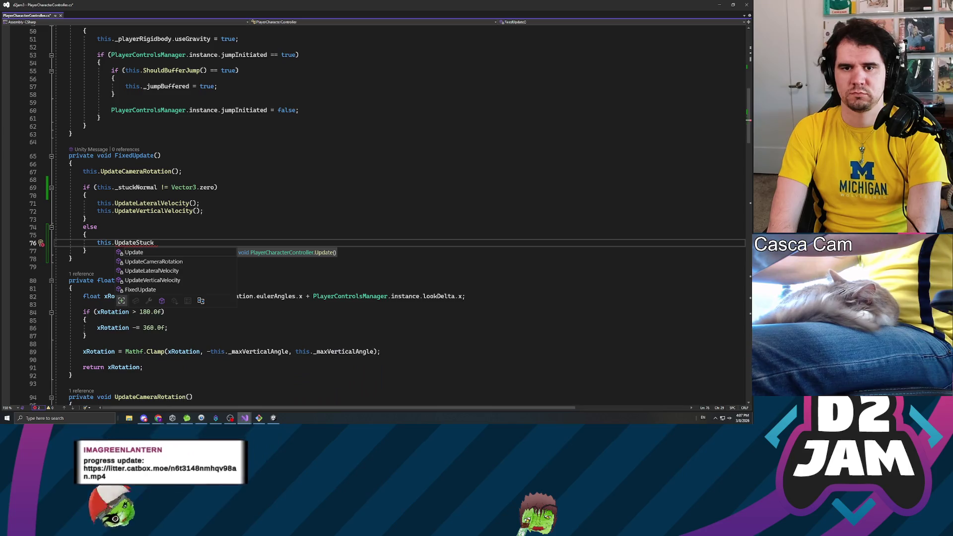
{"action": "type", "text": "Position"}
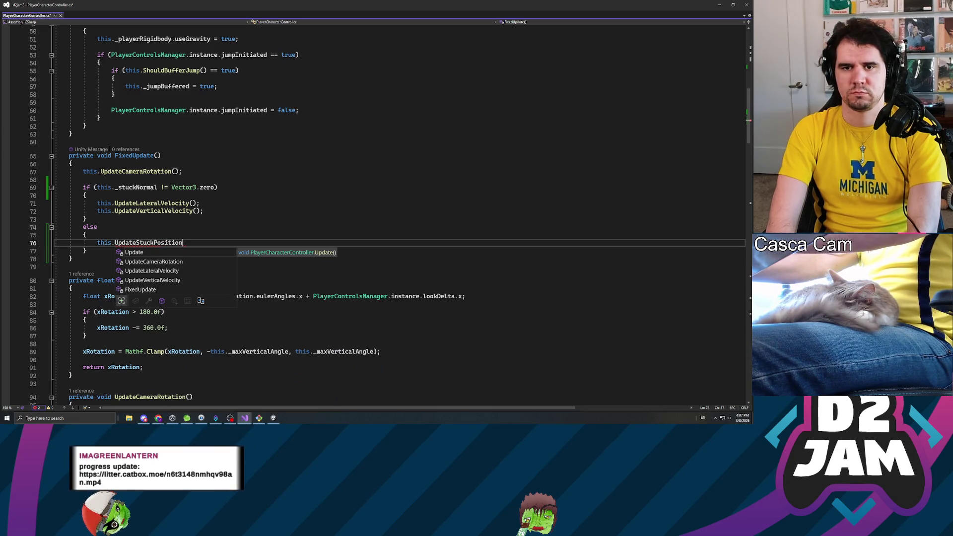
{"action": "type", "text": "();"}
{"action": "scroll", "coordinate": [377, 213], "scroll_direction": "down", "scroll_amount": 20}
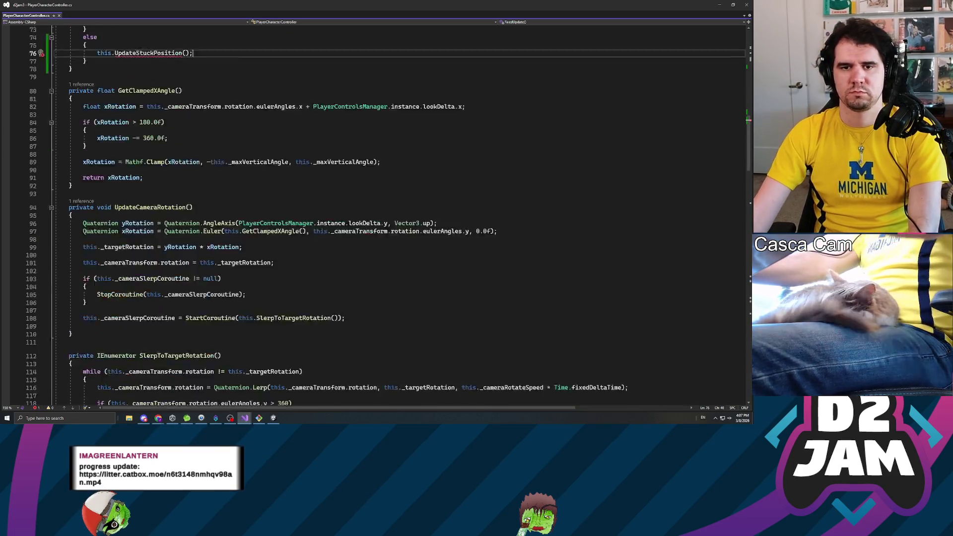
{"action": "scroll", "coordinate": [377, 213], "scroll_direction": "down", "scroll_amount": 4}
{"action": "scroll", "coordinate": [377, 213], "scroll_direction": "up", "scroll_amount": 5}
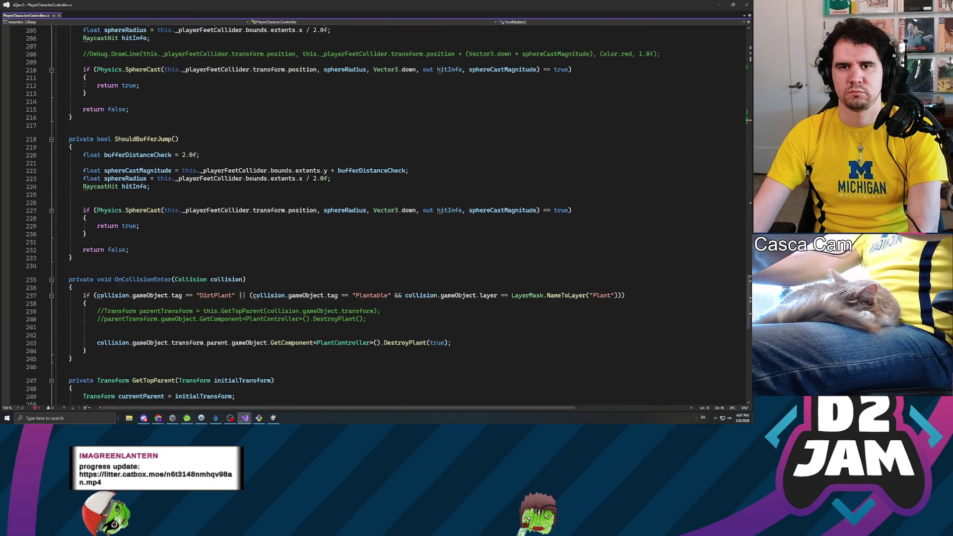
{"action": "scroll", "coordinate": [377, 213], "scroll_direction": "up", "scroll_amount": 5}
{"action": "scroll", "coordinate": [377, 214], "scroll_direction": "down", "scroll_amount": 5}
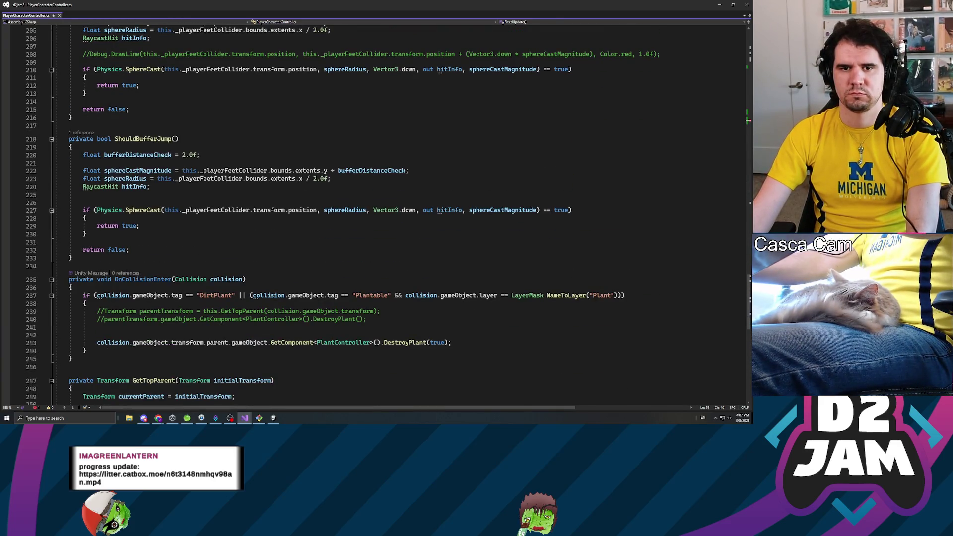
Declare an empty 'private void UpdateStuckPosition()' method after ShouldBufferJump.
{"action": "left_click", "coordinate": [79, 265]}
{"action": "key", "text": "Return"}
{"action": "key", "text": "Return"}
{"action": "key", "text": "Up"}
{"action": "type", "text": "p"}
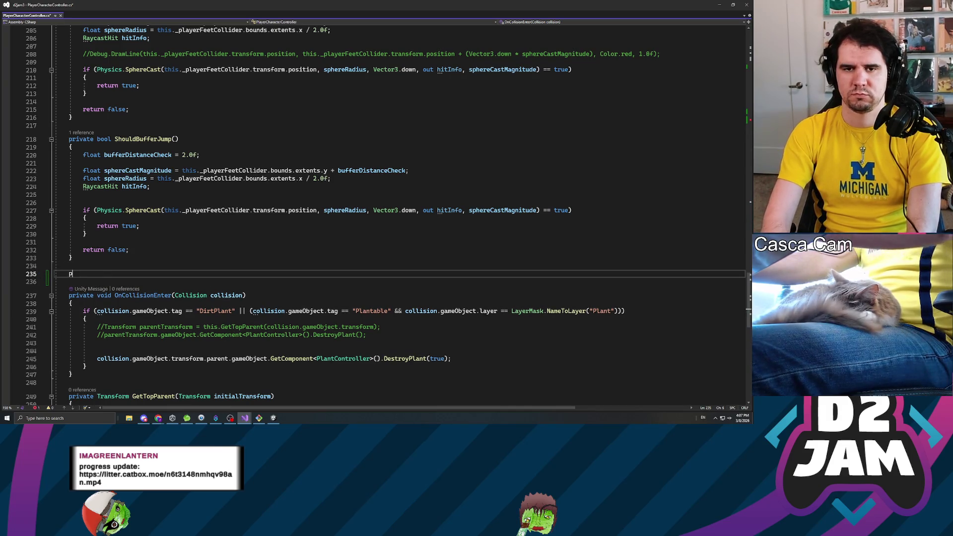
{"action": "type", "text": "rivate void UpdateStuckPosition()"}
{"action": "key", "text": "Return"}
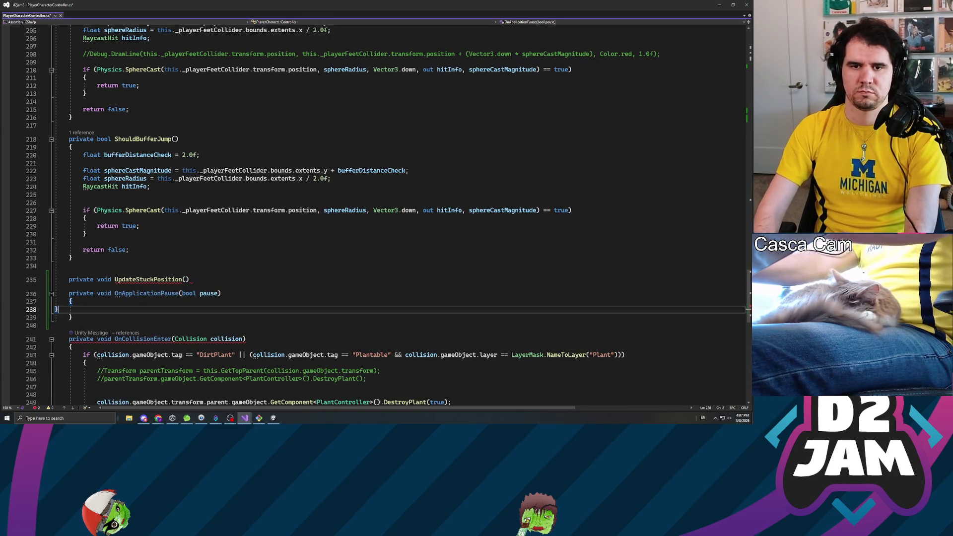
{"action": "key", "text": "ctrl+z"}
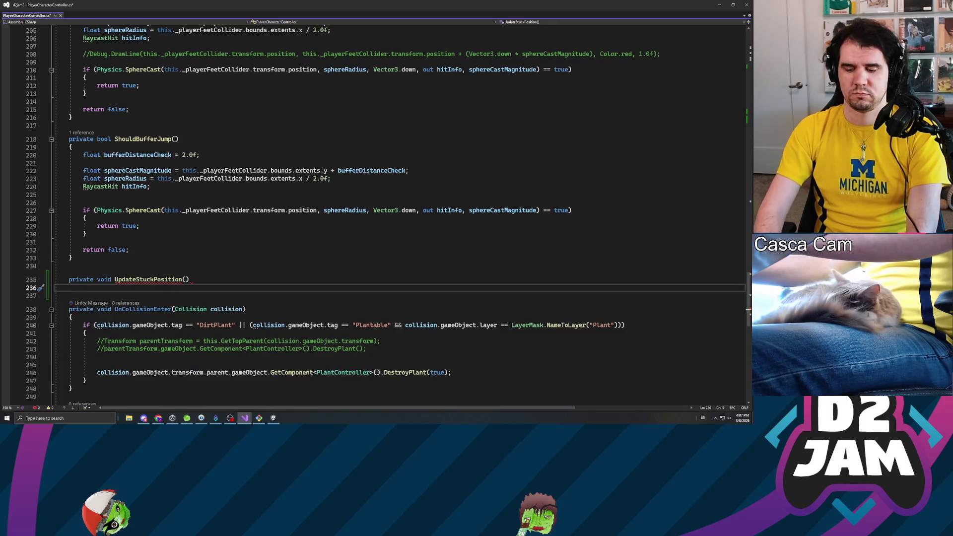
{"action": "type", "text": "{"}
{"action": "key", "text": "Return"}
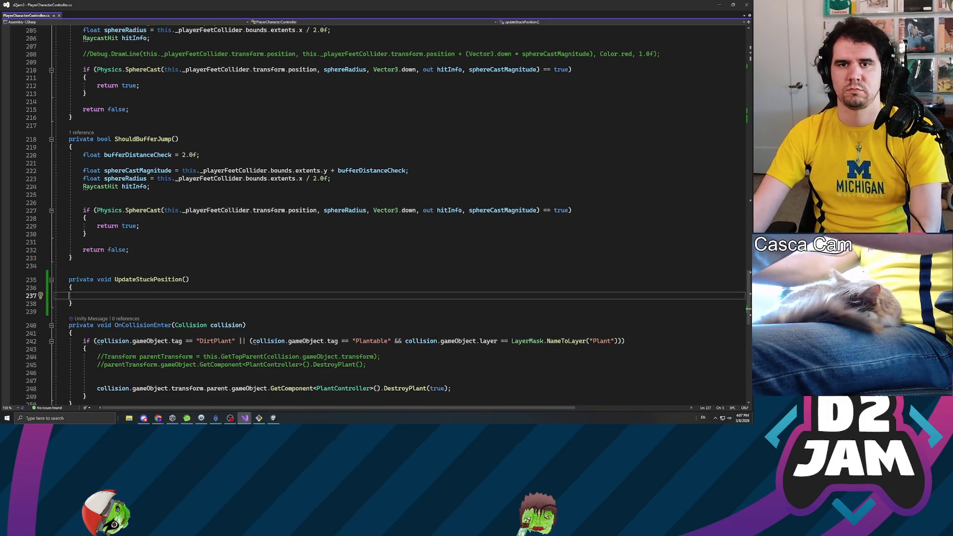
Copy the grounded jump if-block from UpdateVerticalVelocity into UpdateStuckPosition.
{"action": "scroll", "coordinate": [377, 214], "scroll_direction": "up", "scroll_amount": 13}
{"action": "scroll", "coordinate": [388, 214], "scroll_direction": "up", "scroll_amount": 7}
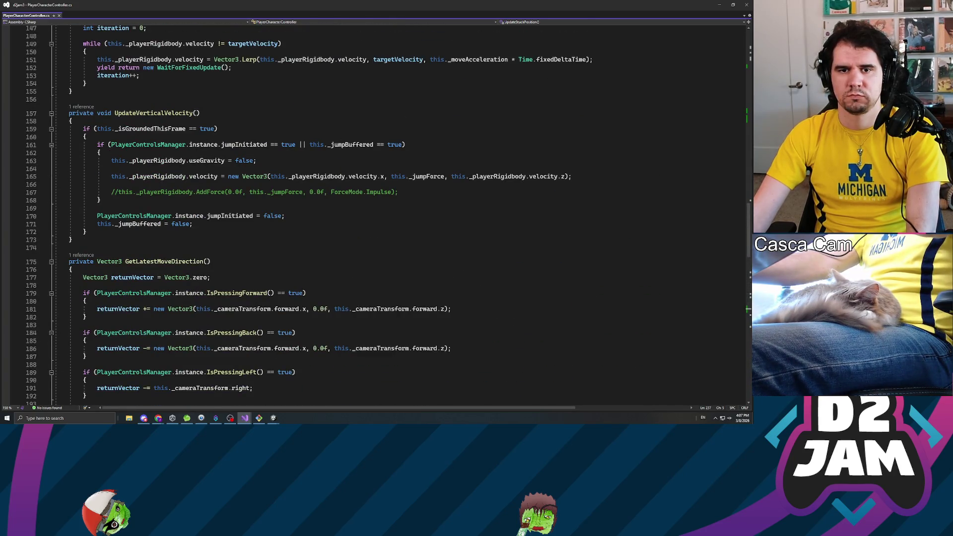
{"action": "left_click_drag", "start_coordinate": [87, 232], "coordinate": [83, 128]}
{"action": "key", "text": "ctrl+c"}
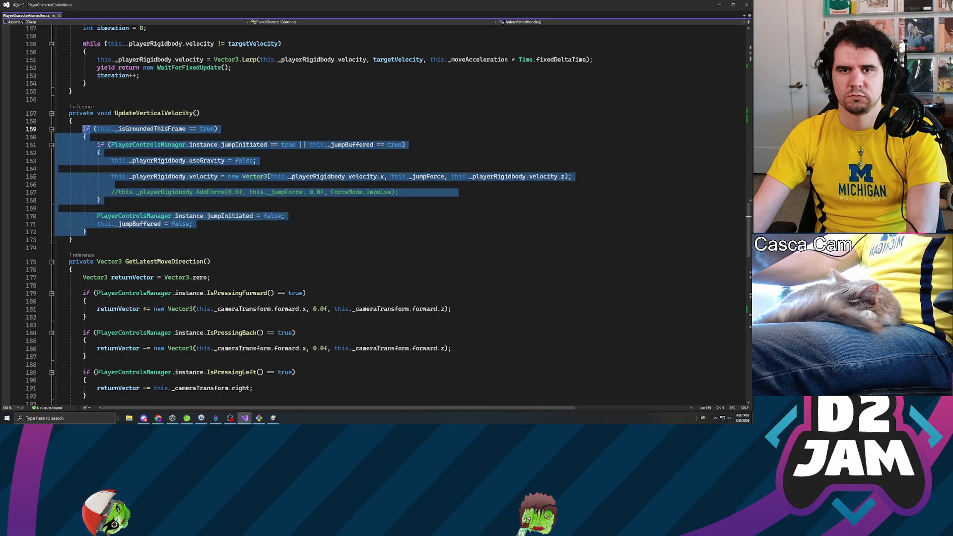
{"action": "scroll", "coordinate": [378, 213], "scroll_direction": "down", "scroll_amount": 17}
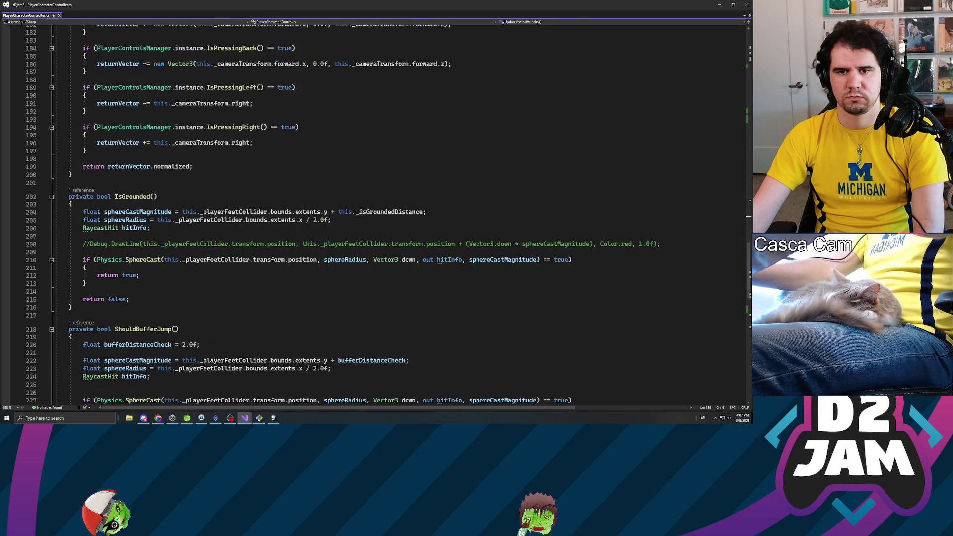
{"action": "left_click", "coordinate": [85, 343]}
{"action": "key", "text": "ctrl+v"}
{"action": "scroll", "coordinate": [377, 213], "scroll_direction": "down", "scroll_amount": 6}
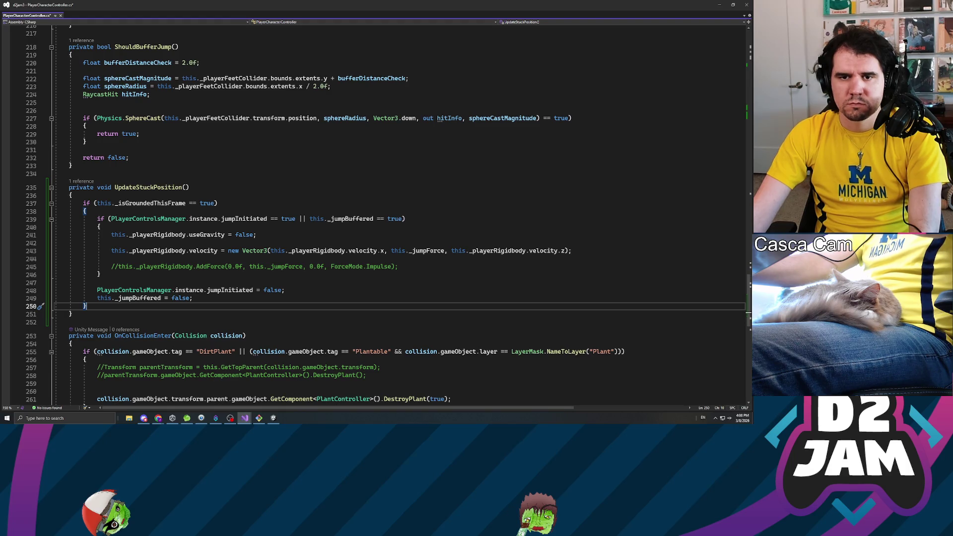
Move the jumpInitiated condition into its own if block above the grounded check.
{"action": "left_click_drag", "start_coordinate": [96, 219], "coordinate": [300, 219]}
{"action": "key", "text": "ctrl+c"}
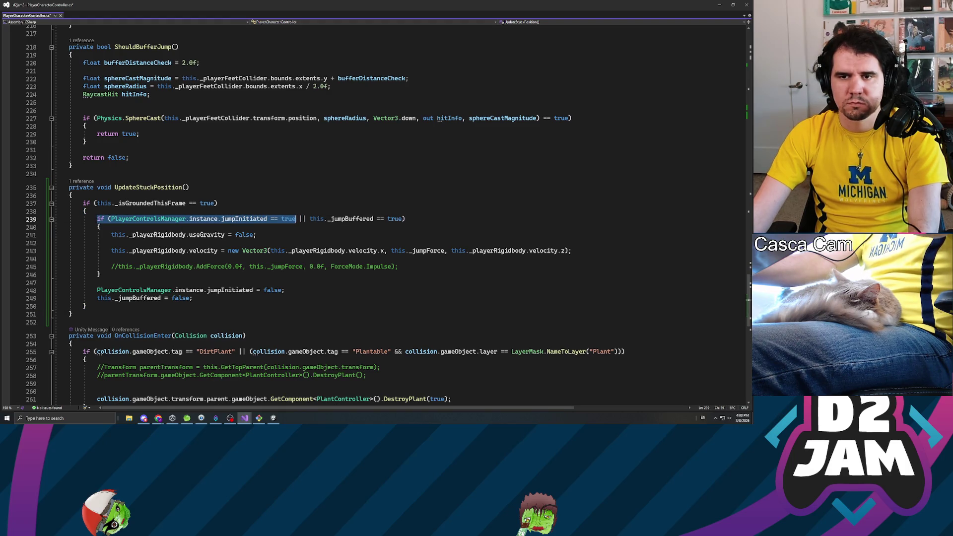
{"action": "key", "text": "BackSpace"}
{"action": "left_click", "coordinate": [83, 203]}
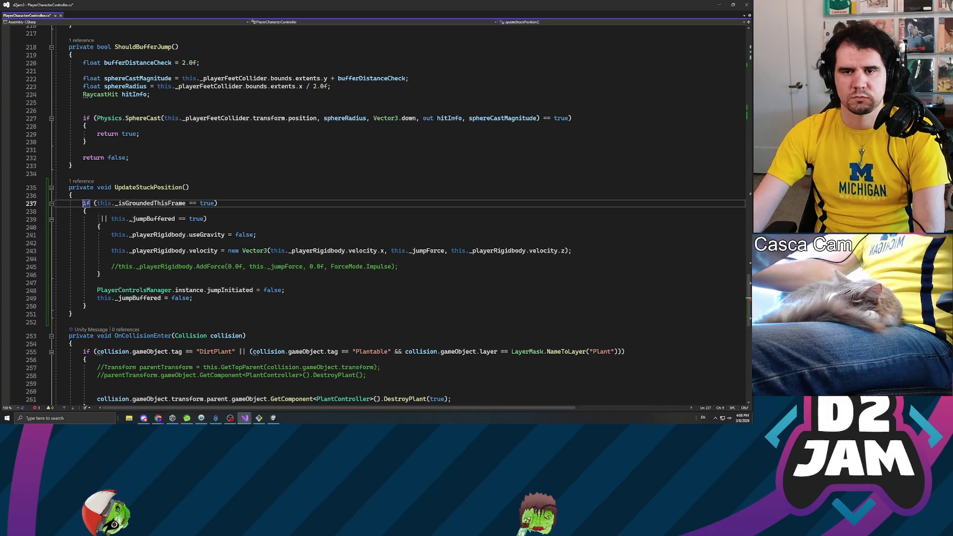
{"action": "key", "text": "ctrl+v"}
{"action": "key", "text": "Return"}
{"action": "key", "text": "Return"}
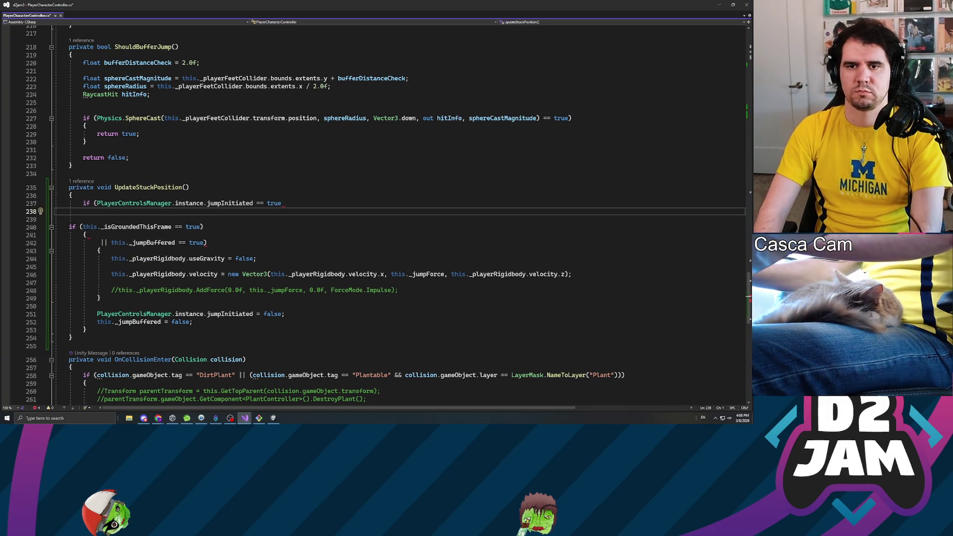
{"action": "left_click", "coordinate": [54, 204]}
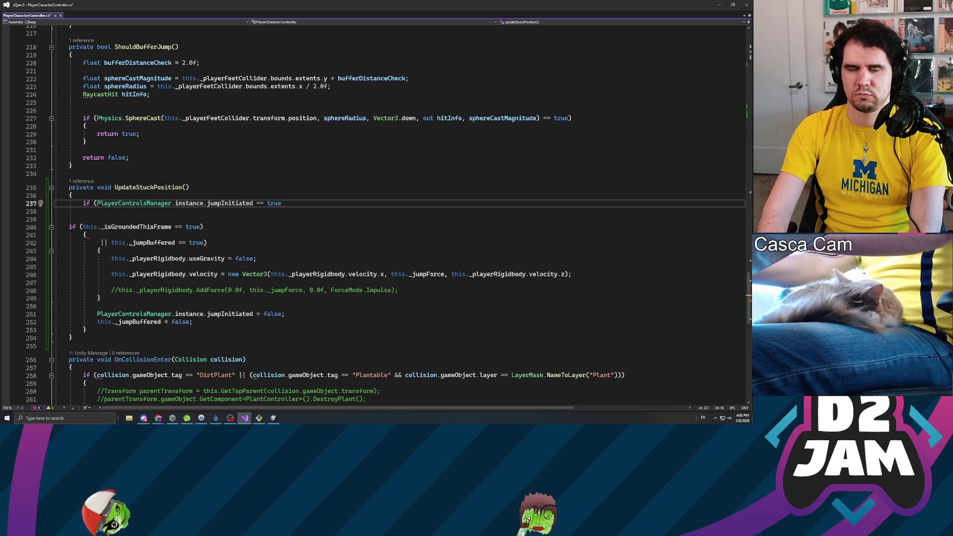
{"action": "type", "text": ")"}
{"action": "key", "text": "Return"}
{"action": "type", "text": "{"}
{"action": "key", "text": "Return"}
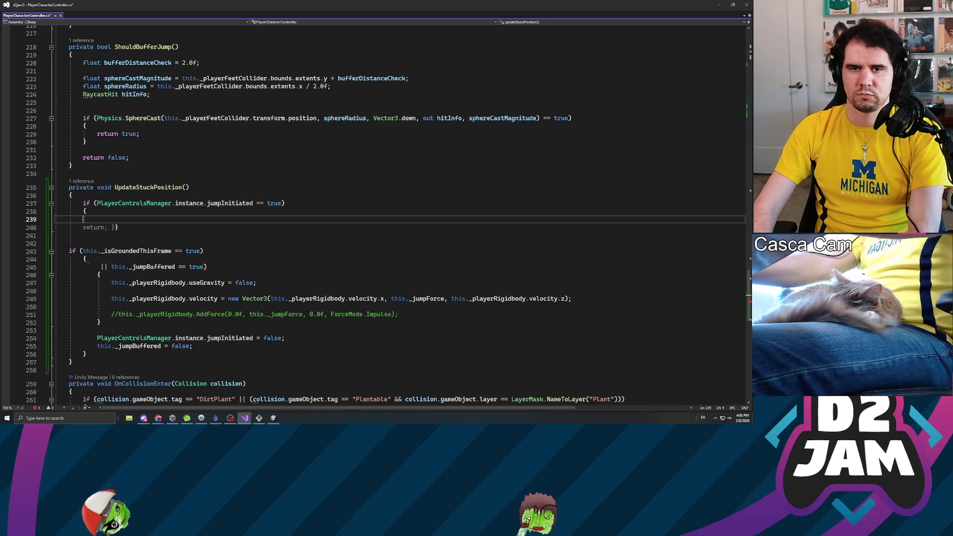
{"action": "key", "text": "Tab"}
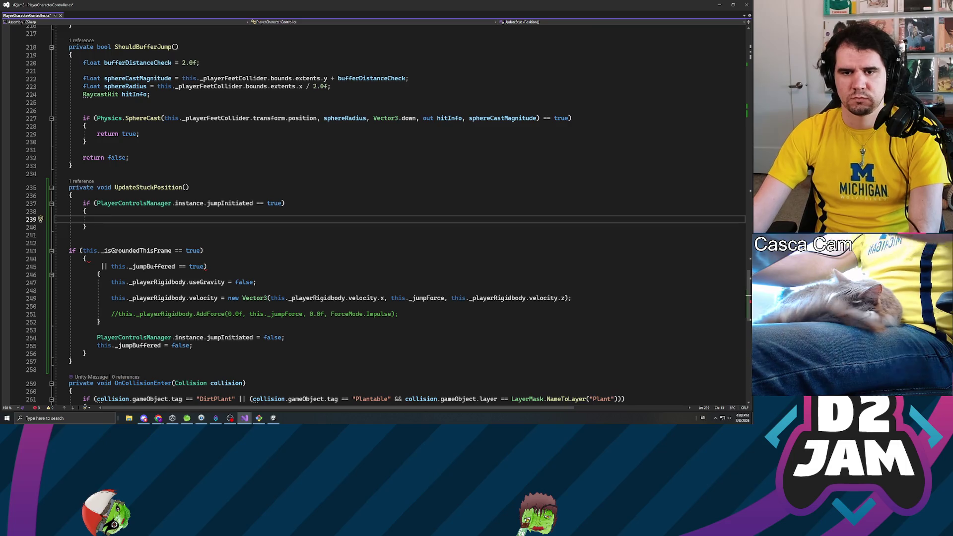
Move the jumpInitiated and jumpBuffered flag resets into the jumpInitiated block.
{"action": "left_click", "coordinate": [222, 337]}
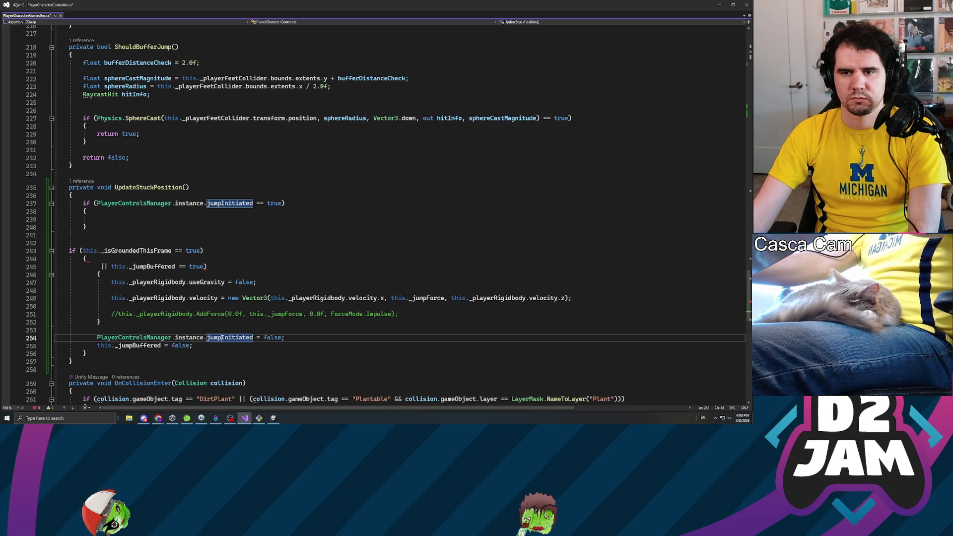
{"action": "key", "text": "ctrl+shift+Left"}
{"action": "key", "text": "ctrl+shift+Left"}
{"action": "key", "text": "ctrl+shift+Left"}
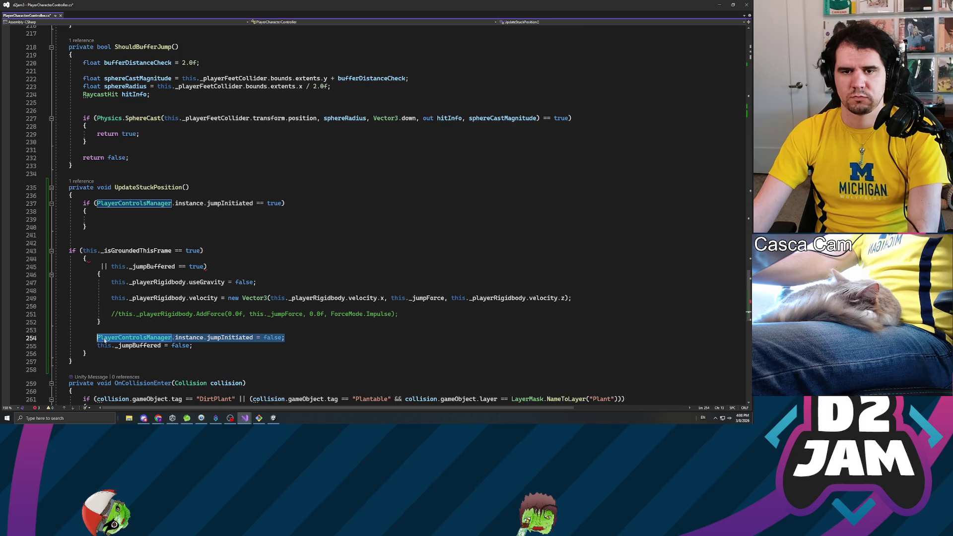
{"action": "left_click_drag", "start_coordinate": [192, 345], "coordinate": [98, 338]}
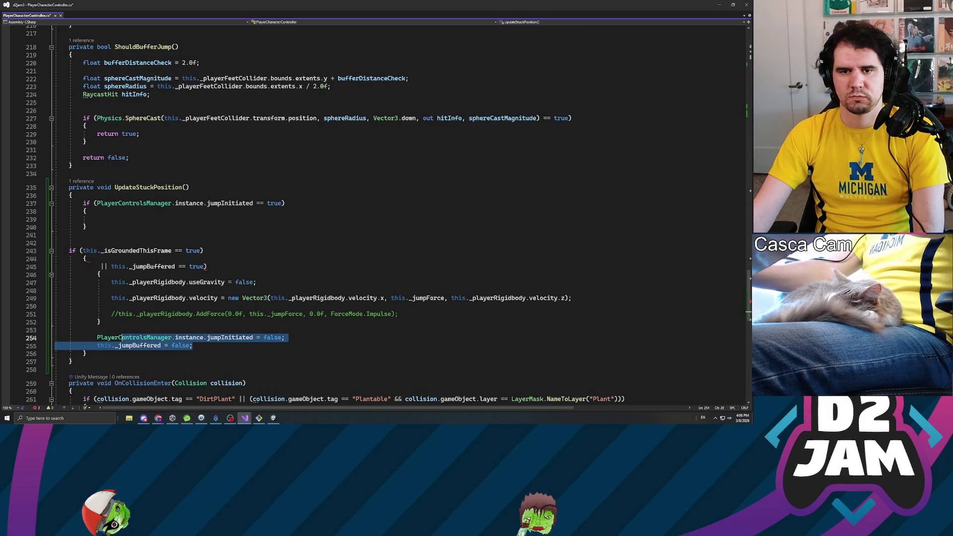
{"action": "key", "text": "ctrl+x"}
{"action": "left_click", "coordinate": [97, 219]}
{"action": "key", "text": "ctrl+v"}
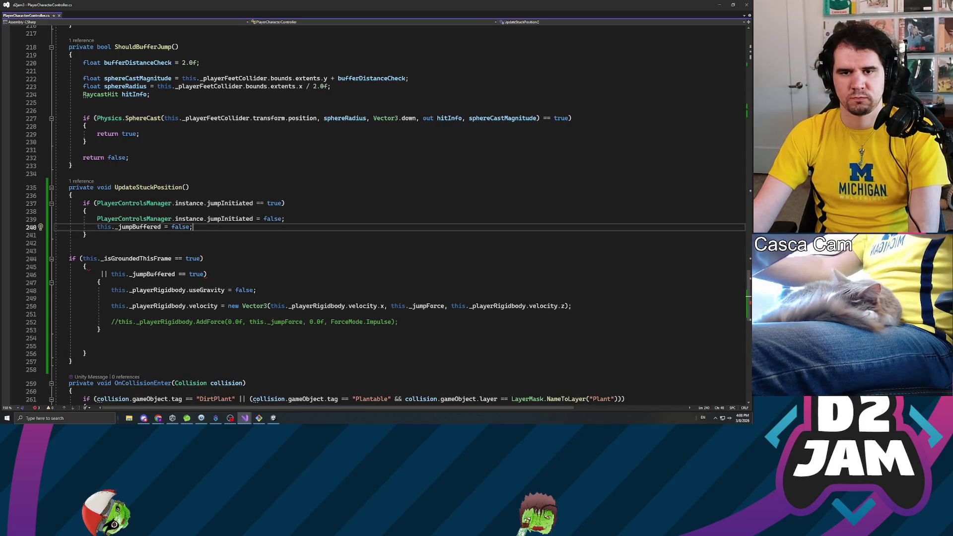
Move the useGravity and upward _jumpForce velocity lines into the jumpInitiated block.
{"action": "left_click", "coordinate": [111, 290]}
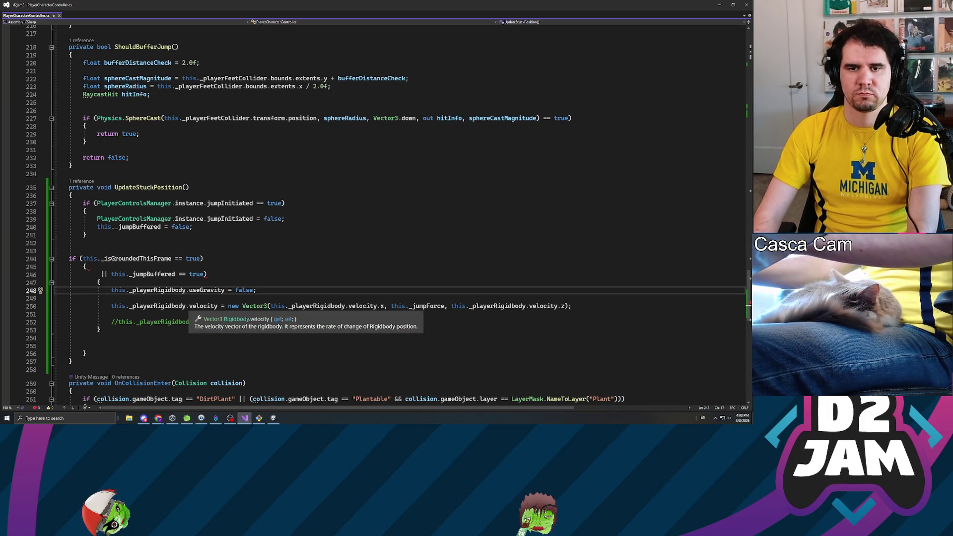
{"action": "key", "text": "shift+Down"}
{"action": "key", "text": "shift+Down"}
{"action": "key", "text": "shift+End"}
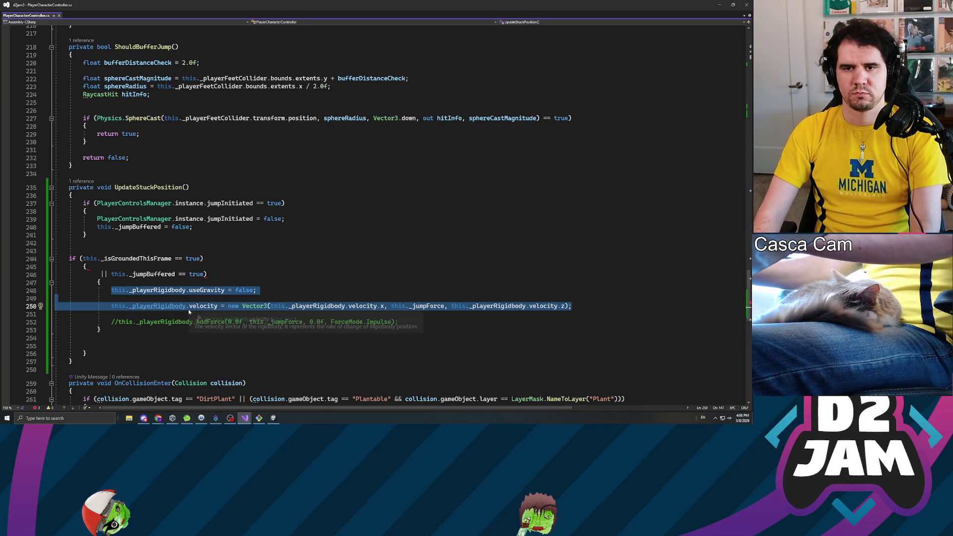
{"action": "key", "text": "Delete"}
{"action": "key", "text": "Up"}
{"action": "key", "text": "Up"}
{"action": "key", "text": "Up"}
{"action": "key", "text": "Up"}
{"action": "key", "text": "End"}
{"action": "key", "text": "Return"}
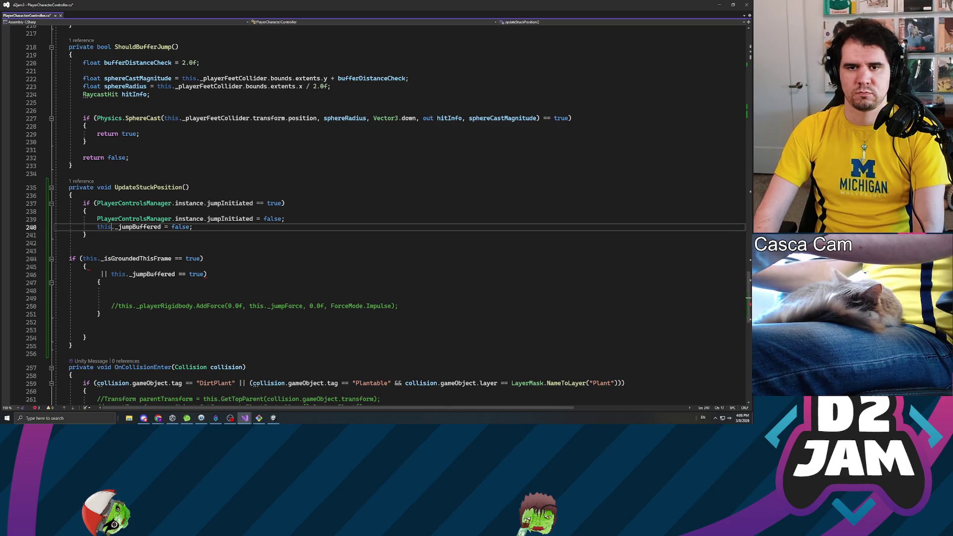
{"action": "key", "text": "ctrl+v"}
{"action": "key", "text": "Up"}
{"action": "key", "text": "Up"}
{"action": "left_click", "coordinate": [193, 227]}
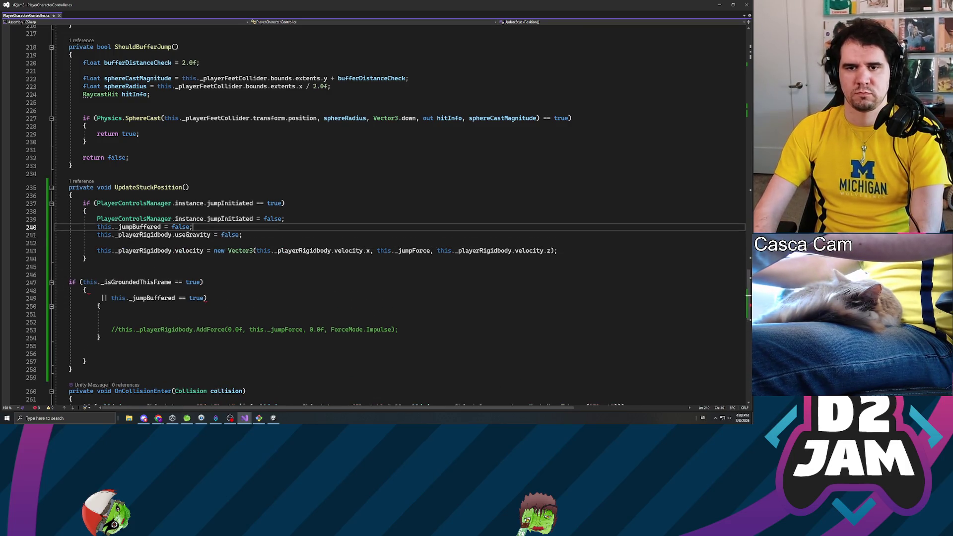
{"action": "key", "text": "Return"}
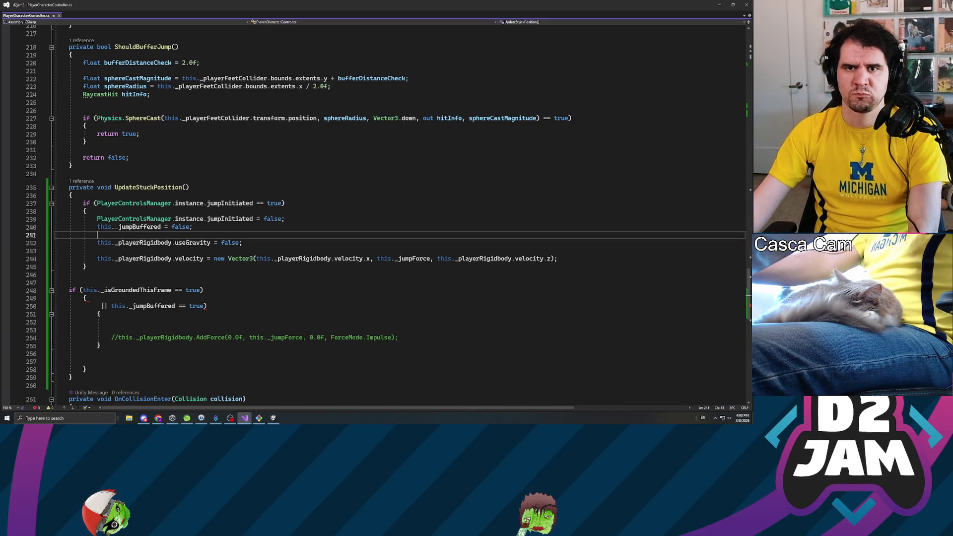
Scroll up to review the jump condition on line 161.
{"action": "scroll", "coordinate": [377, 213], "scroll_direction": "up", "scroll_amount": 20}
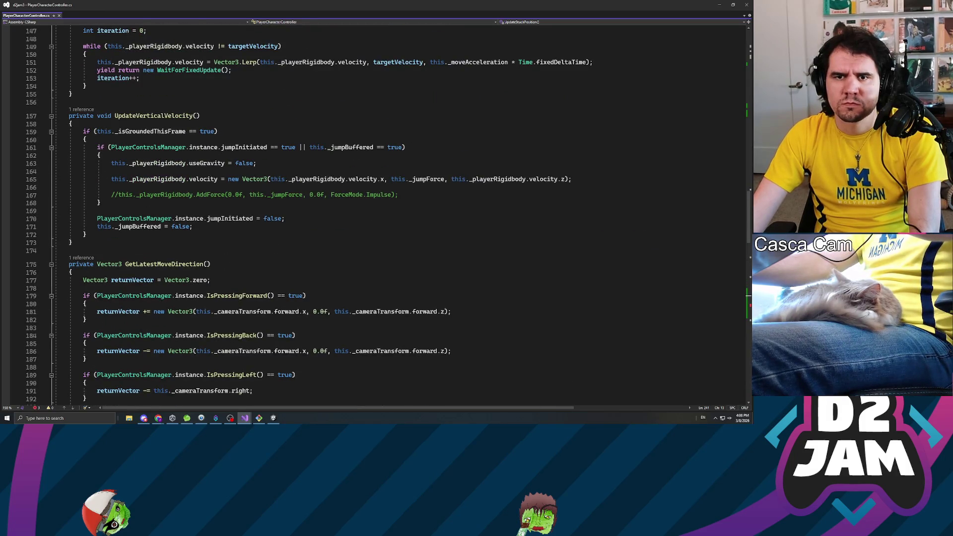
{"action": "scroll", "coordinate": [377, 213], "scroll_direction": "up", "scroll_amount": 7}
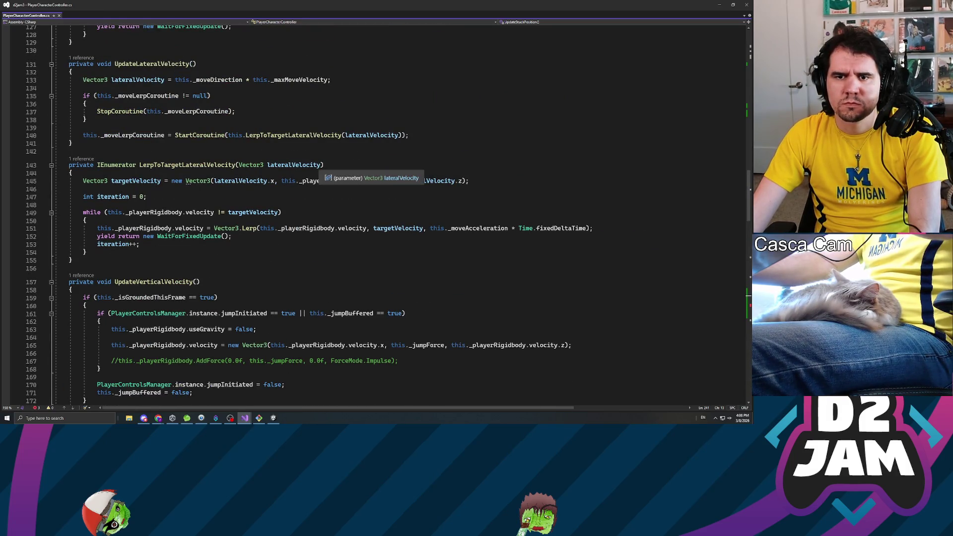
{"action": "scroll", "coordinate": [378, 214], "scroll_direction": "up", "scroll_amount": 3}
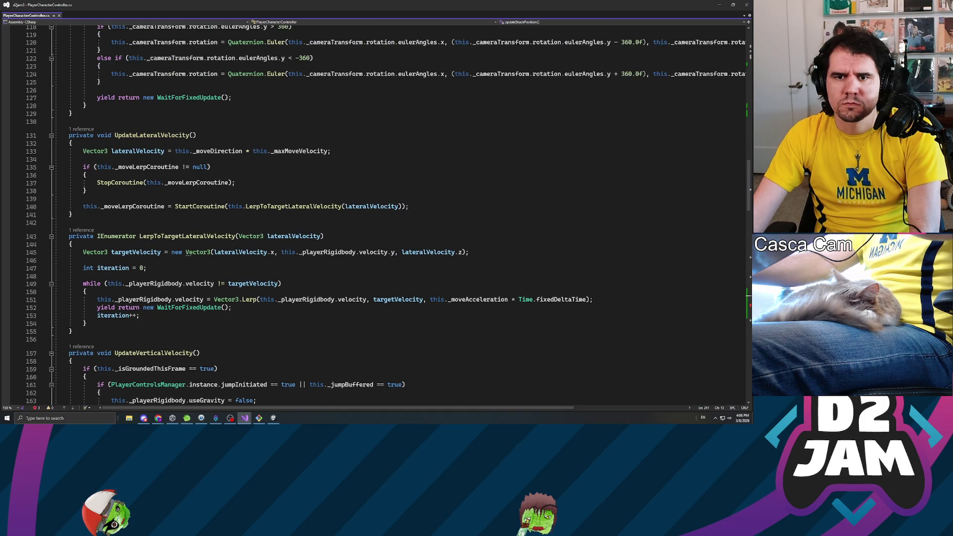
{"action": "scroll", "coordinate": [377, 213], "scroll_direction": "up", "scroll_amount": 3}
{"action": "scroll", "coordinate": [377, 213], "scroll_direction": "down", "scroll_amount": 7}
{"action": "scroll", "coordinate": [377, 213], "scroll_direction": "down", "scroll_amount": 5}
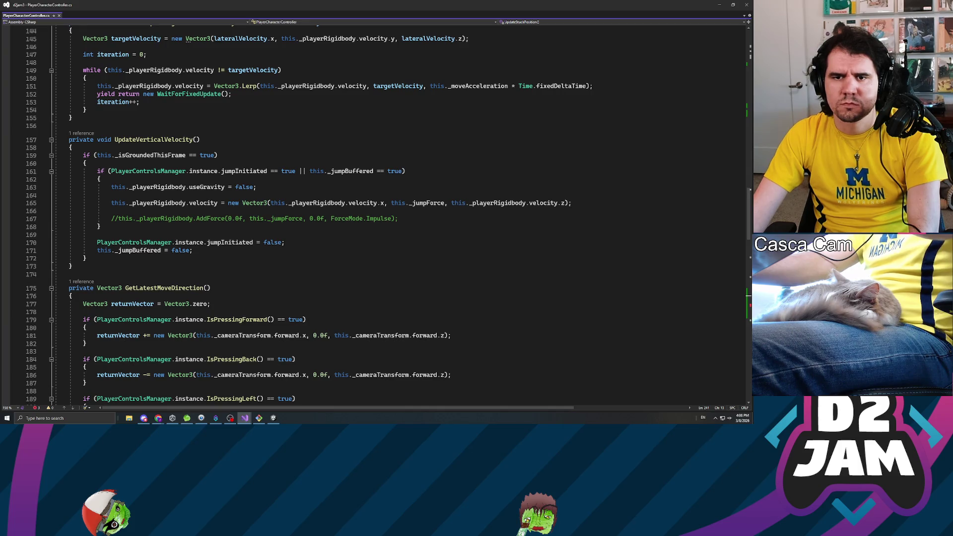
{"action": "left_click_drag", "start_coordinate": [53, 171], "coordinate": [381, 171]}
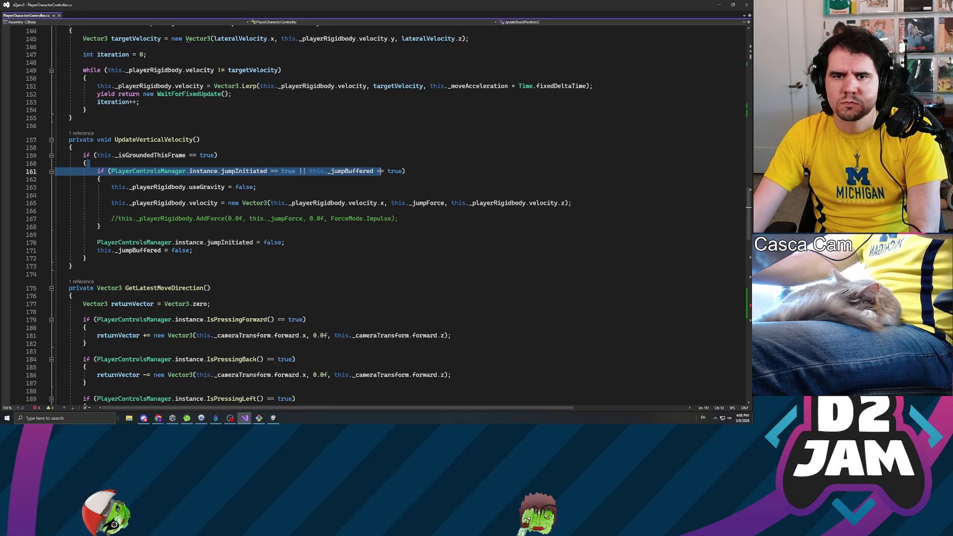
{"action": "left_click", "coordinate": [402, 171]}
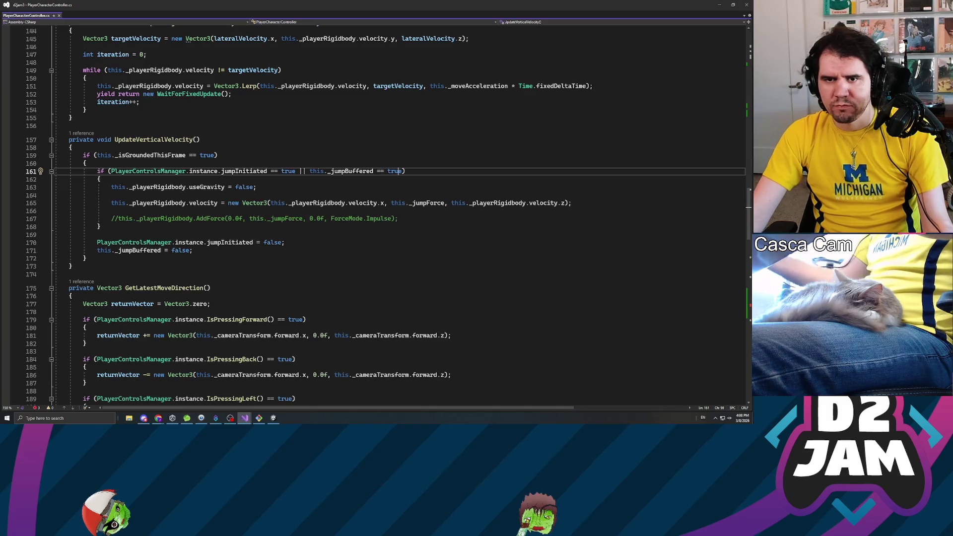
Step through the useGravity references on lines 47, 51 and 163, then in UpdateStuckPosition.
{"action": "right_click", "coordinate": [208, 189]}
{"action": "key", "text": "Escape"}
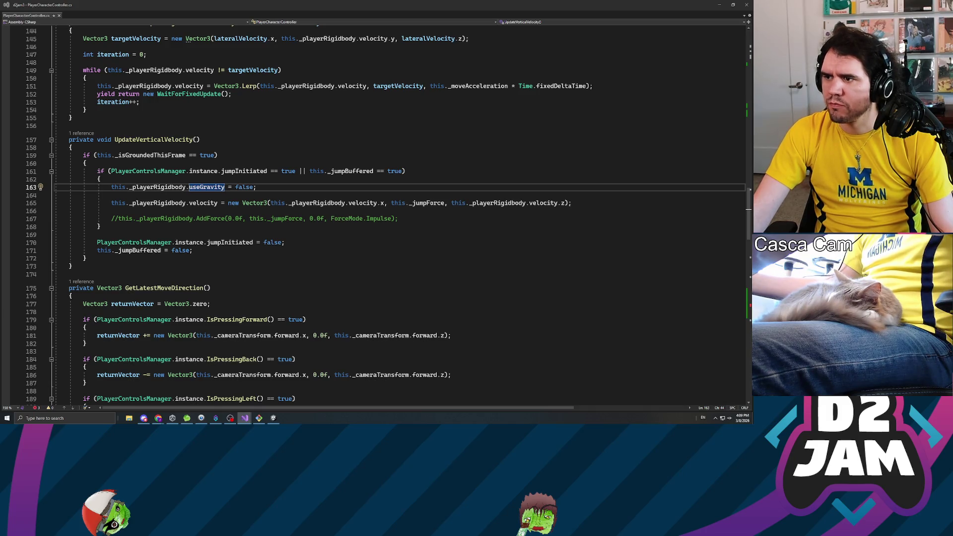
{"action": "key", "text": "ctrl+shift+Up"}
{"action": "key", "text": "ctrl+shift+Up"}
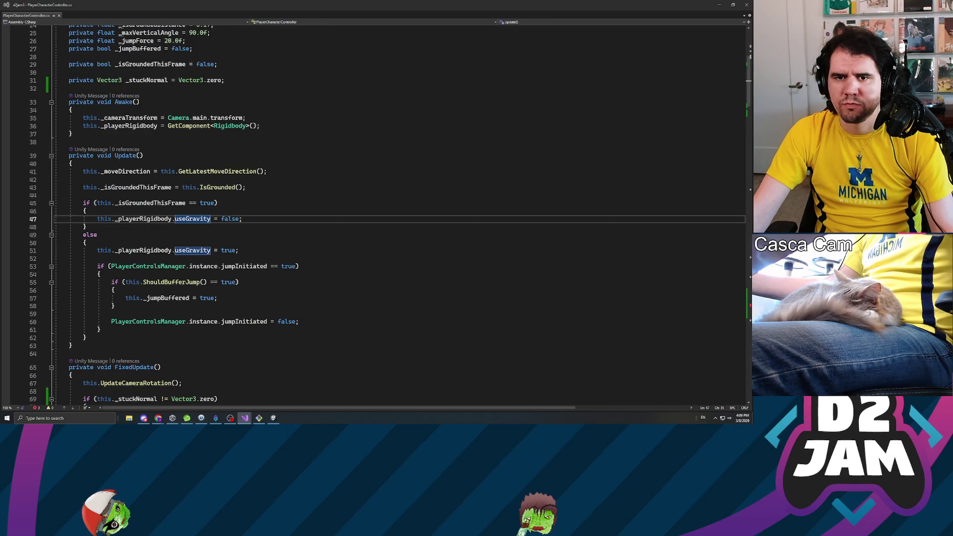
{"action": "key", "text": "ctrl+shift+Down"}
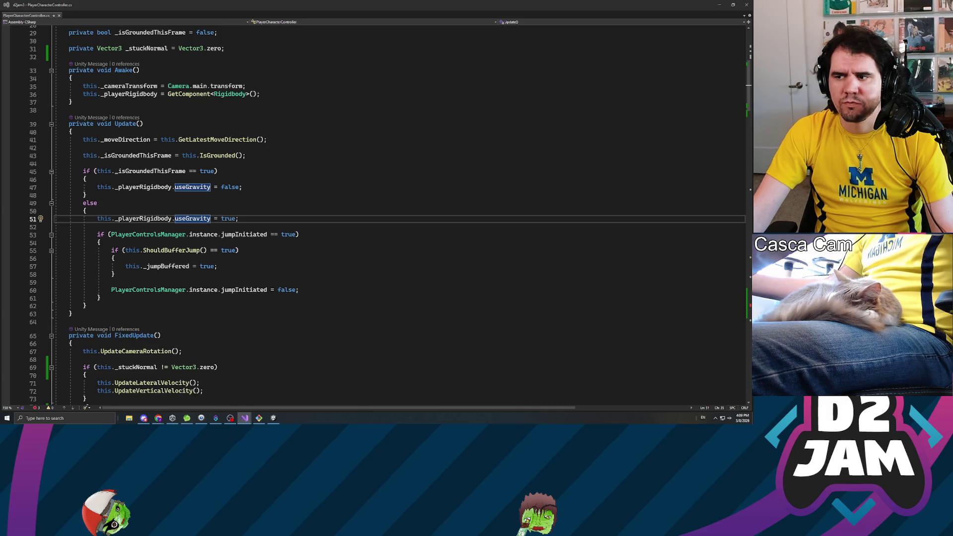
{"action": "key", "text": "ctrl+shift+Down"}
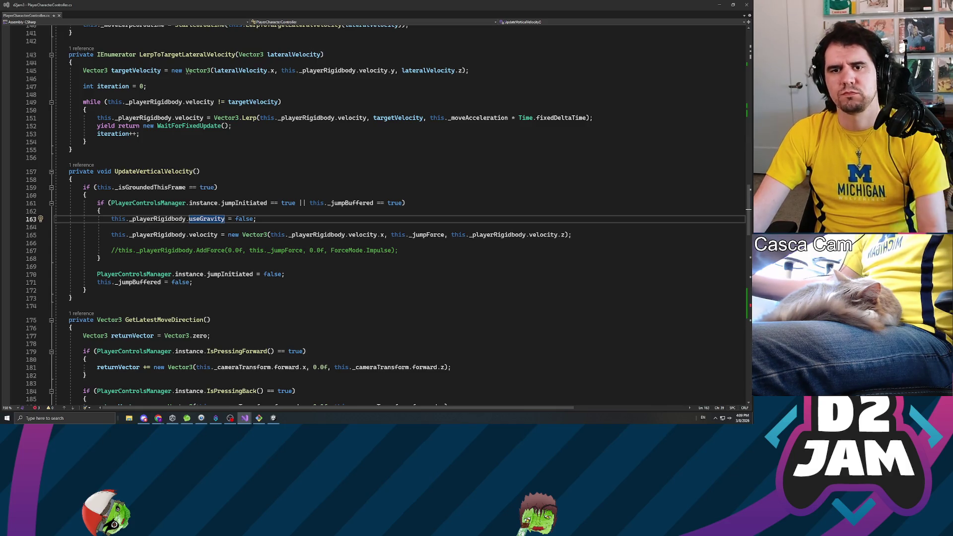
{"action": "scroll", "coordinate": [377, 213], "scroll_direction": "down", "scroll_amount": 6}
{"action": "scroll", "coordinate": [377, 213], "scroll_direction": "down", "scroll_amount": 12}
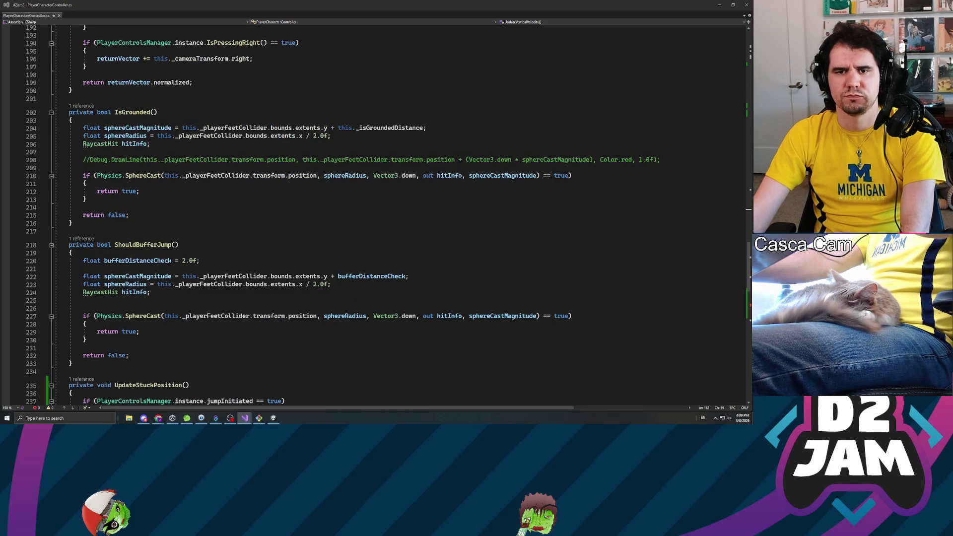
{"action": "key", "text": "ctrl+shift+Down"}
Open a blank line above the velocity assignment in UpdateStuckPosition.
{"action": "left_click", "coordinate": [242, 251]}
{"action": "left_click", "coordinate": [192, 235]}
{"action": "key", "text": "Down"}
{"action": "key", "text": "Down"}
{"action": "key", "text": "Down"}
{"action": "key", "text": "ctrl+Right"}
{"action": "key", "text": "ctrl+Right"}
{"action": "left_click", "coordinate": [371, 267]}
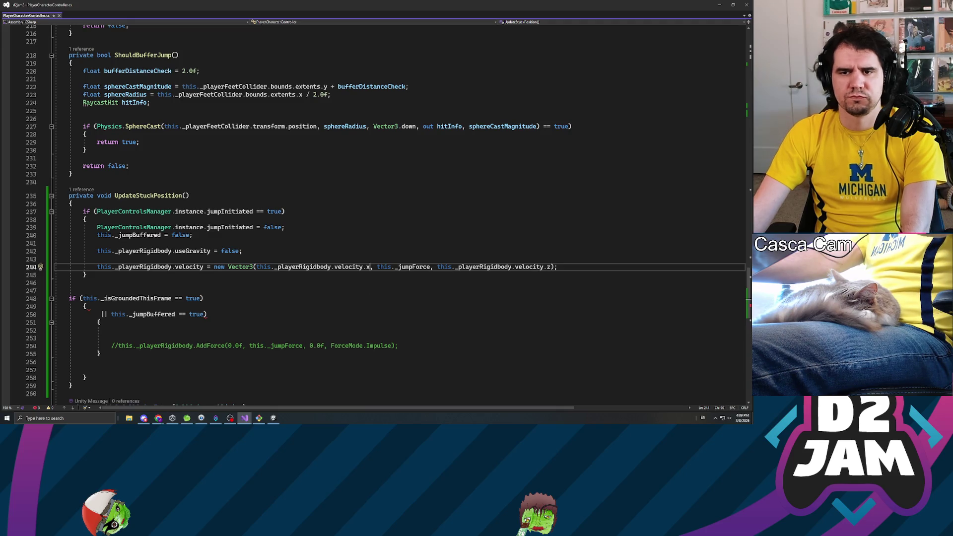
{"action": "key", "text": "Up"}
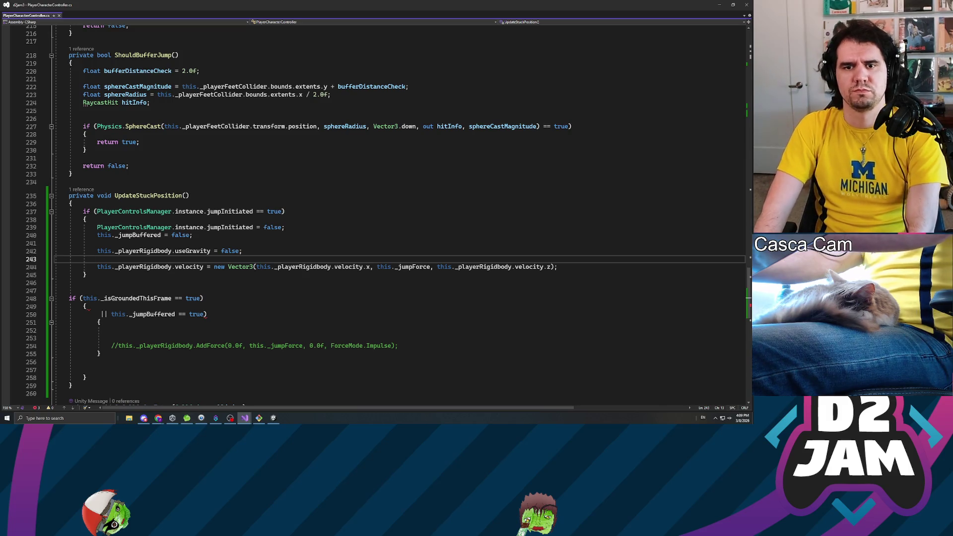
{"action": "key", "text": "Return"}
{"action": "key", "text": "Return"}
{"action": "key", "text": "Up"}
Type 'Vector3 unstuckJumpVector = this._stuckNormal * this._jumpfor' on line 244.
{"action": "type", "text": "Vector3 new"}
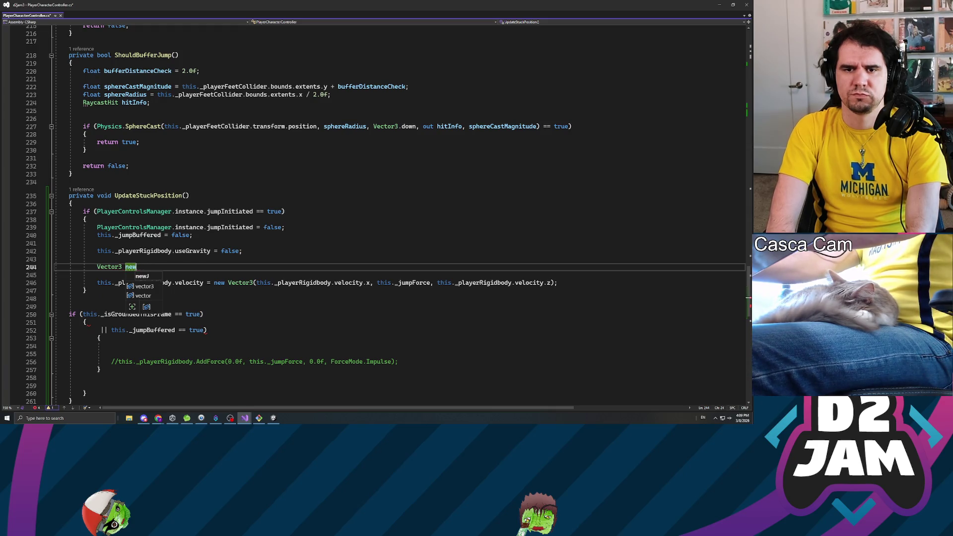
{"action": "type", "text": "tuckJump"}
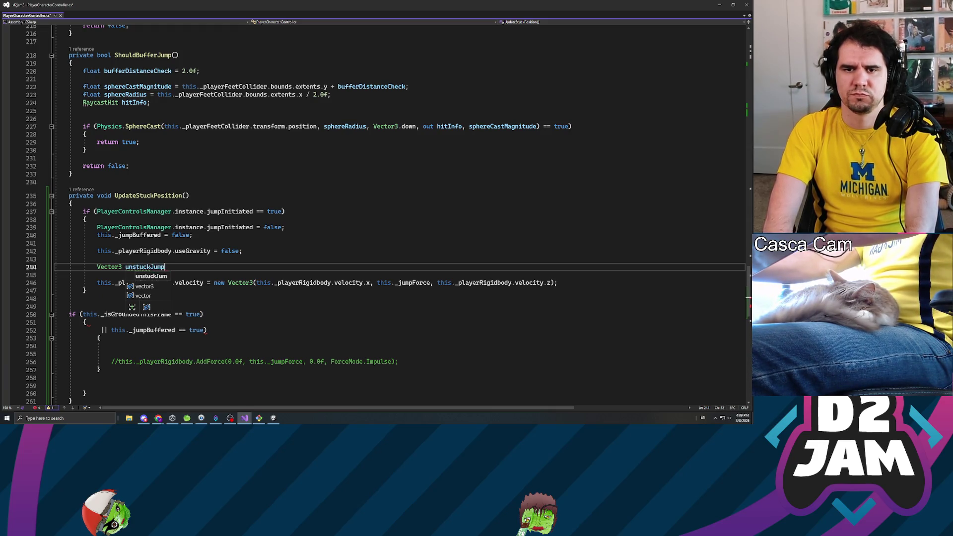
{"action": "type", "text": "Ver"}
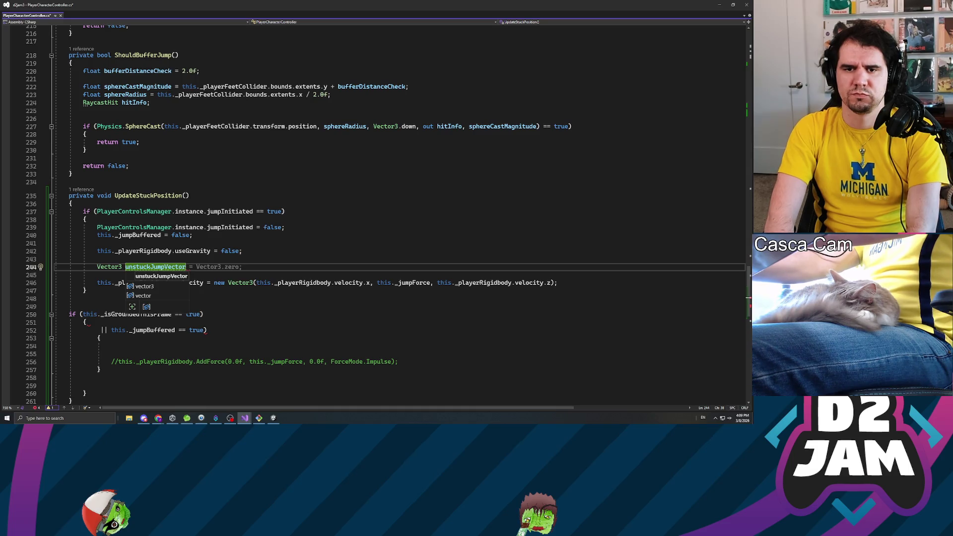
{"action": "type", "text": " = Vector3("}
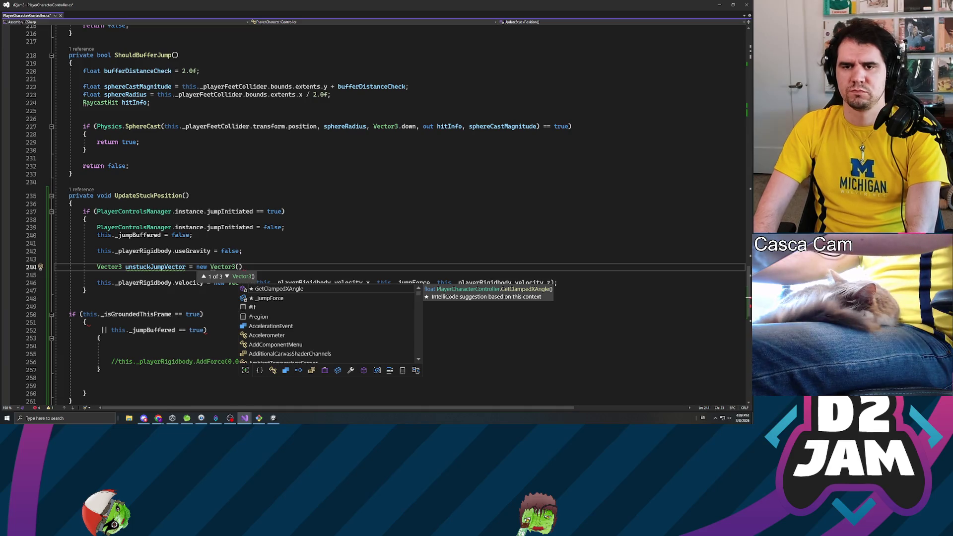
{"action": "type", "text": ")"}
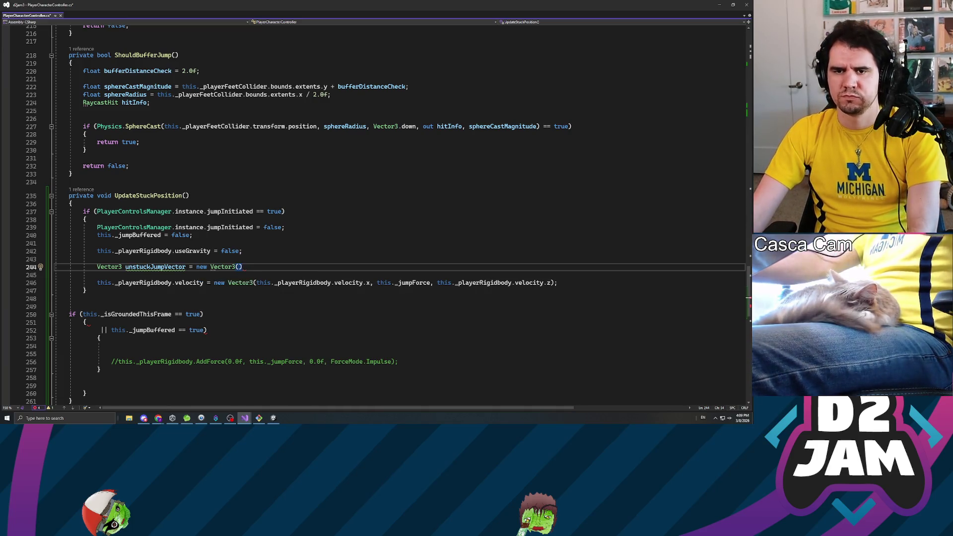
{"action": "left_click", "coordinate": [210, 267]}
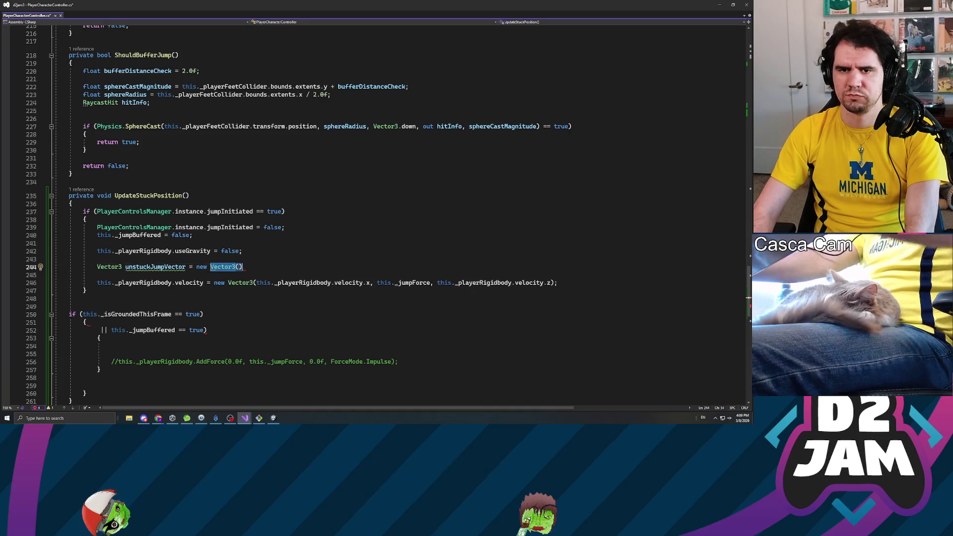
{"action": "left_click", "coordinate": [197, 267]}
{"action": "key", "text": "shift+End"}
{"action": "type", "text": "this"}
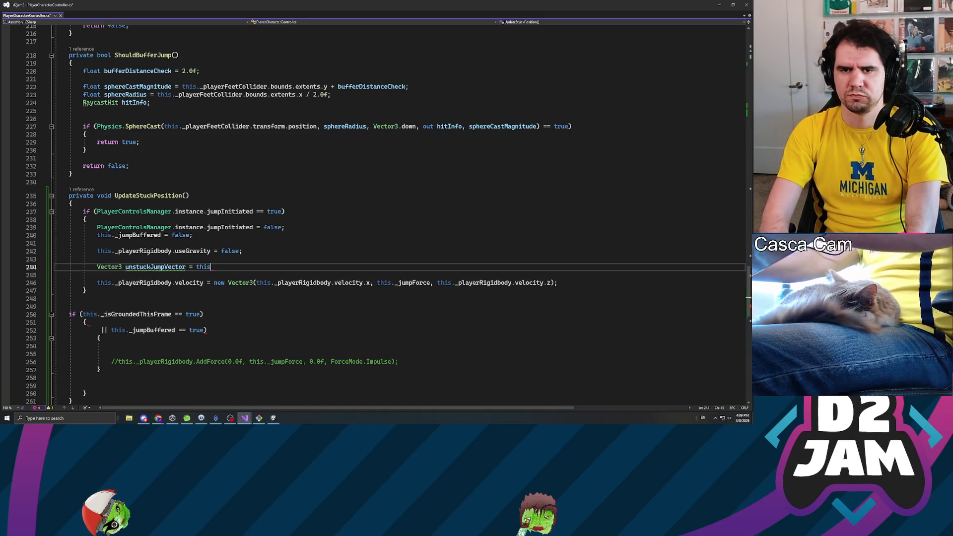
{"action": "type", "text": "._stuc"}
{"action": "key", "text": "Tab"}
{"action": "type", "text": ".normalize"}
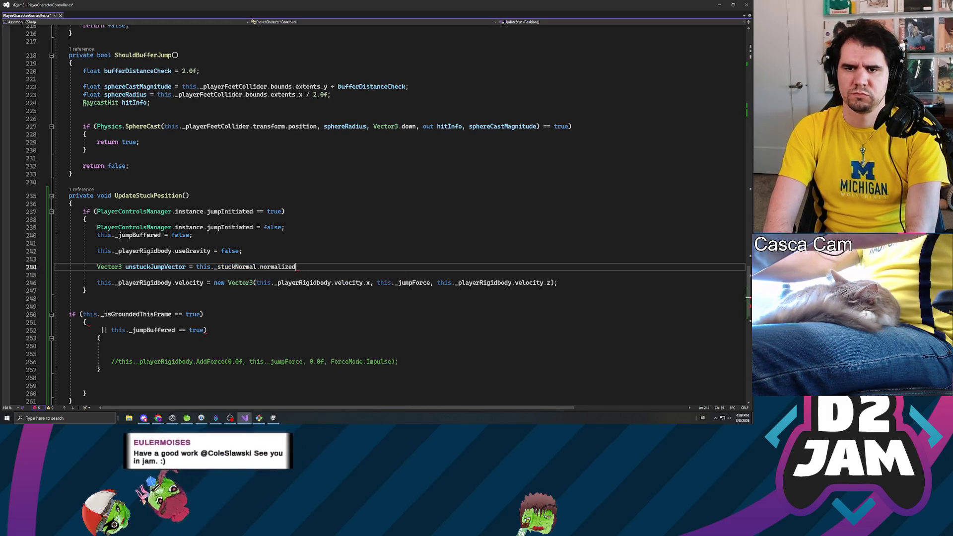
{"action": "key", "text": "BackSpace"}
{"action": "key", "text": "BackSpace"}
{"action": "key", "text": "BackSpace"}
{"action": "type", "text": "* "}
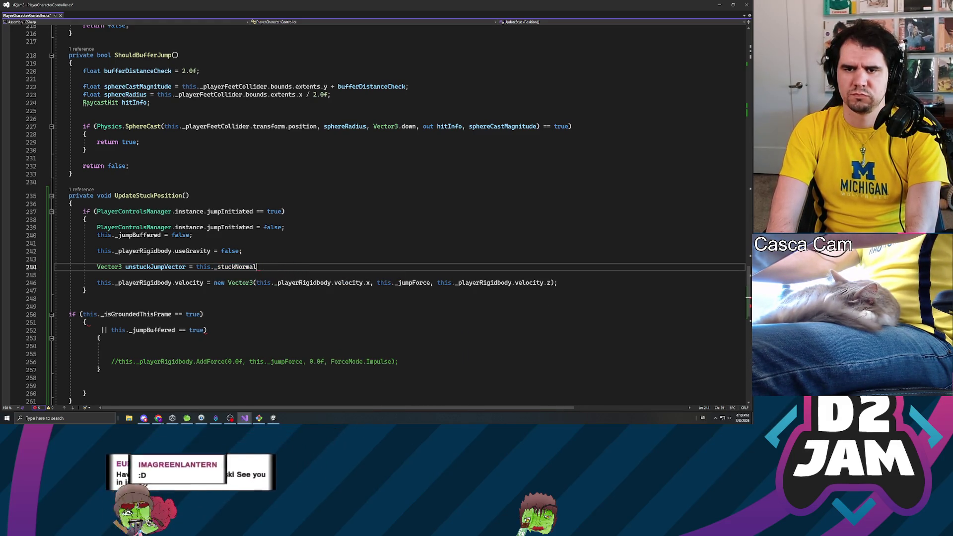
{"action": "type", "text": "this._jumpfor"}
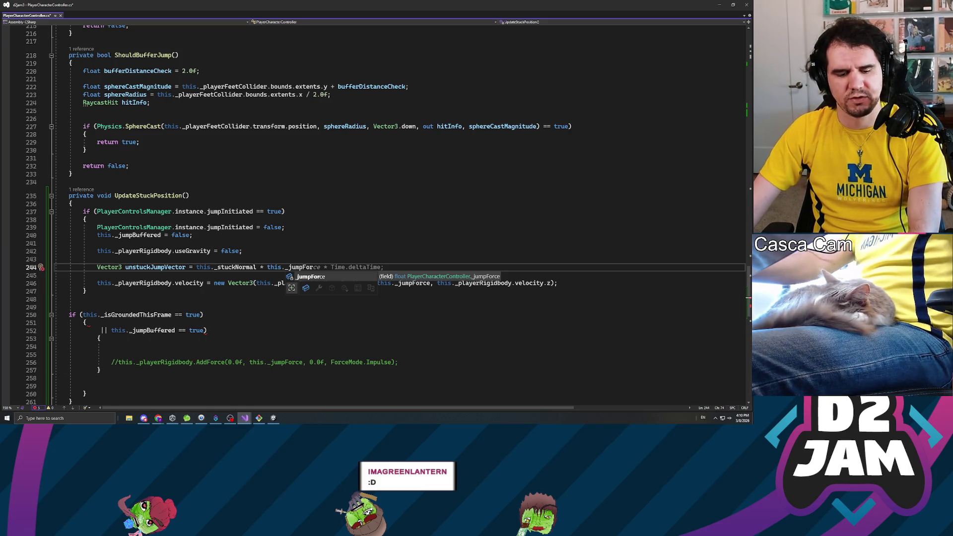
{"action": "key", "text": "Escape"}
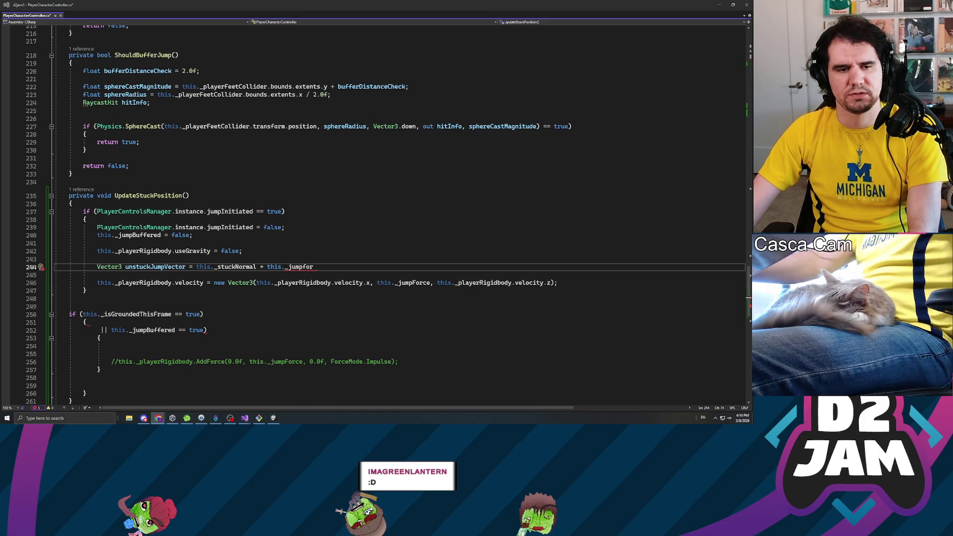
{"action": "key", "text": "alt+Tab"}
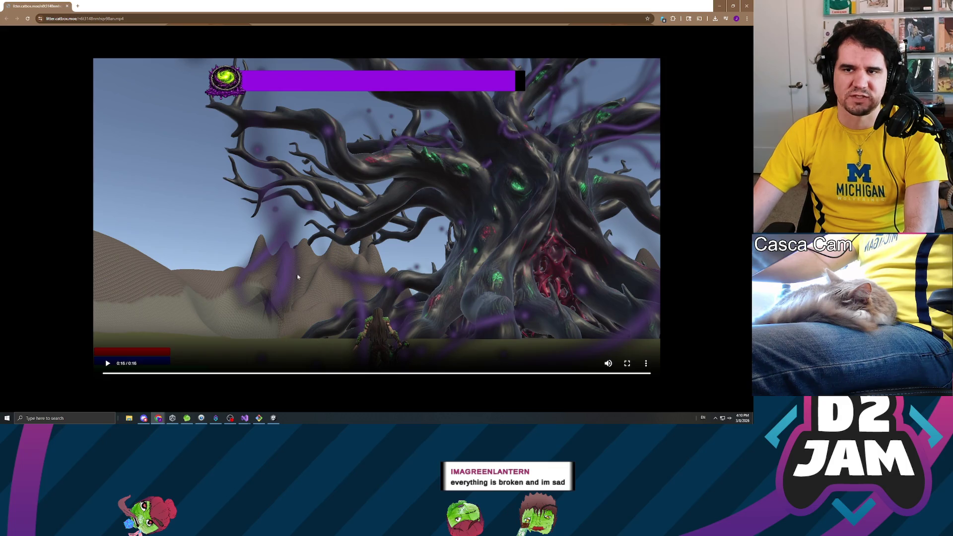
Close Chrome once the tree-boss clip finishes to get back to Visual Studio.
{"action": "left_click", "coordinate": [747, 6]}
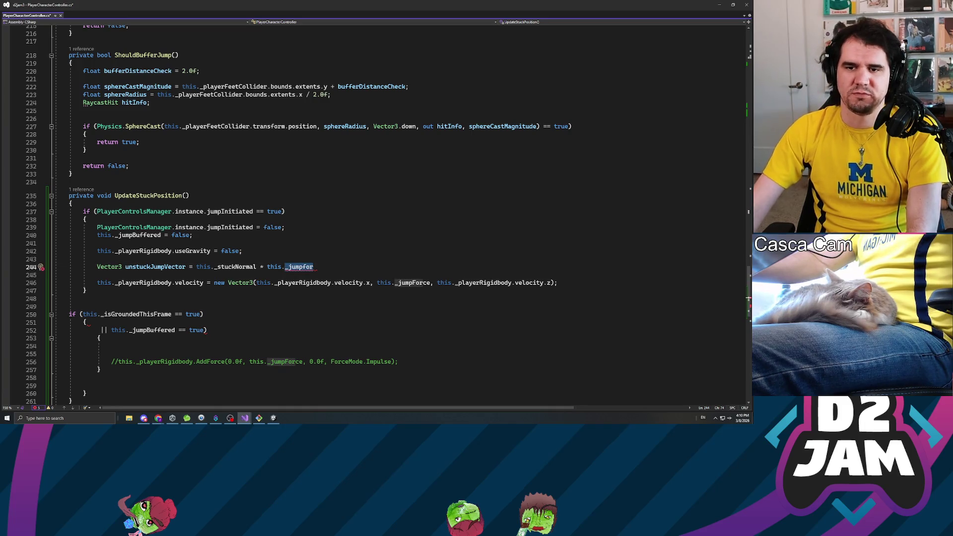
Correct the multiplier to this._jumpForce and end the line with a semicolon.
{"action": "key", "text": "BackSpace"}
{"action": "key", "text": "BackSpace"}
{"action": "key", "text": "BackSpace"}
{"action": "type", "text": "jumpForce"}
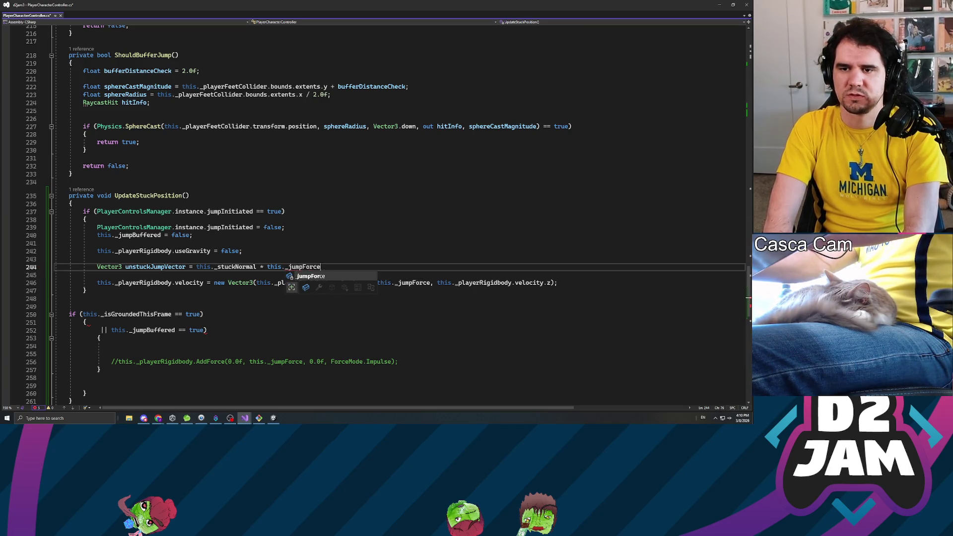
{"action": "key", "text": "Escape"}
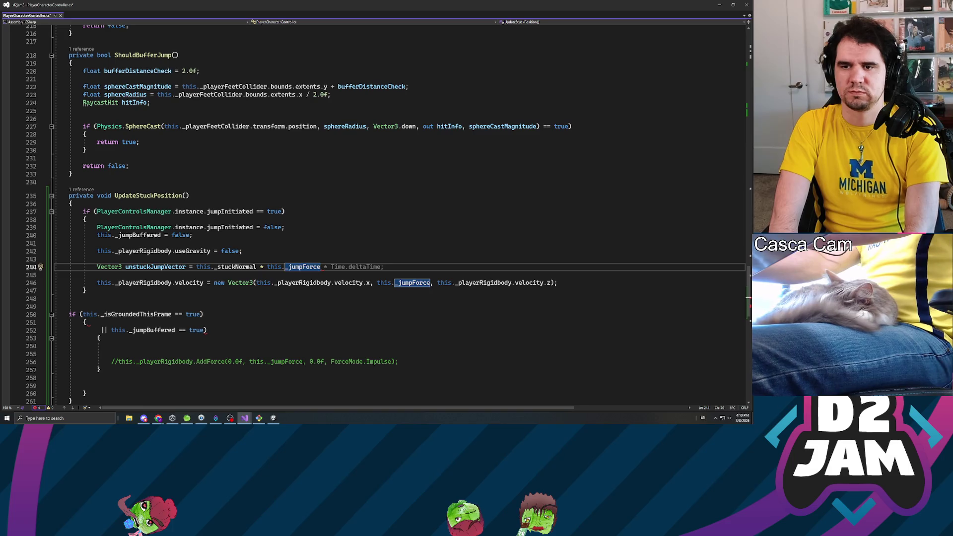
{"action": "type", "text": ";"}
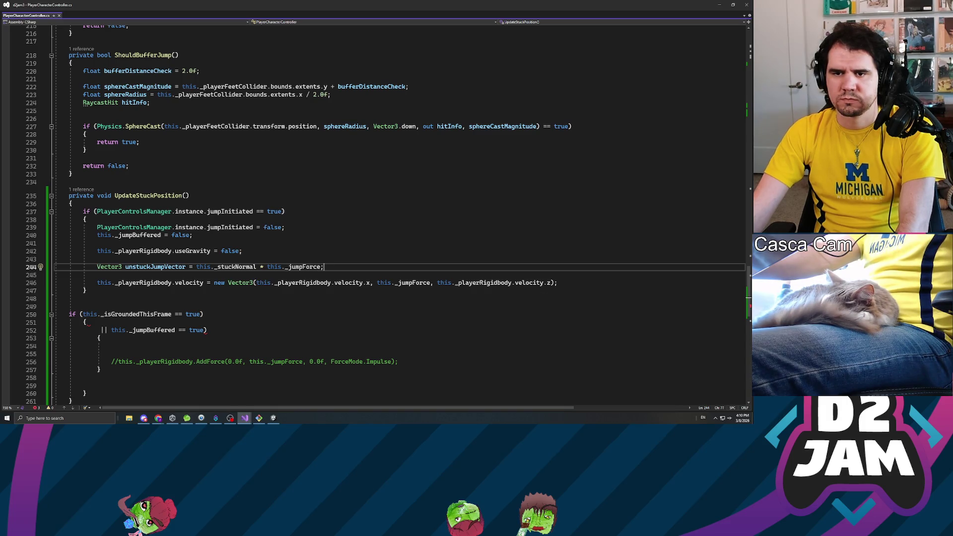
Replace the new Vector3 velocity expression on line 246 with unstuckJumpVector.
{"action": "left_click", "coordinate": [211, 282]}
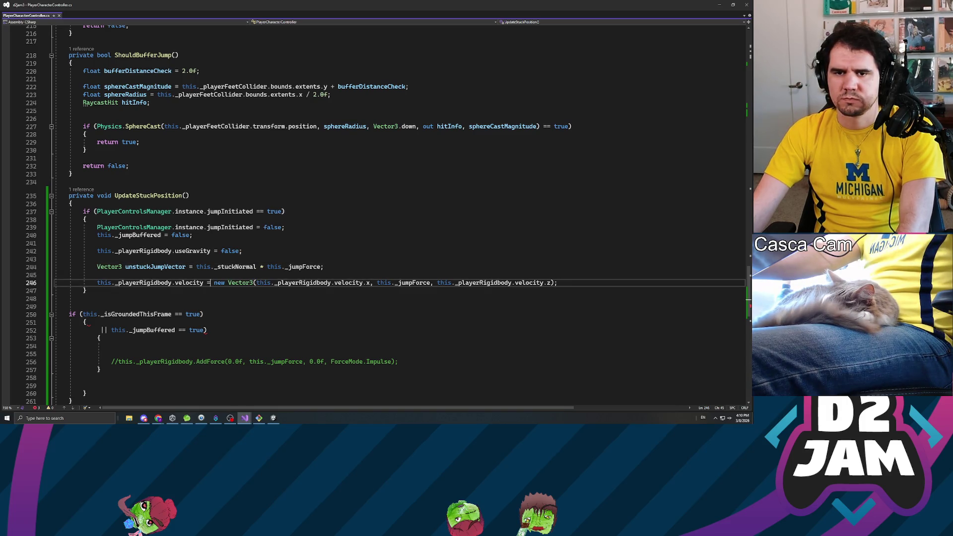
{"action": "left_click", "coordinate": [214, 282]}
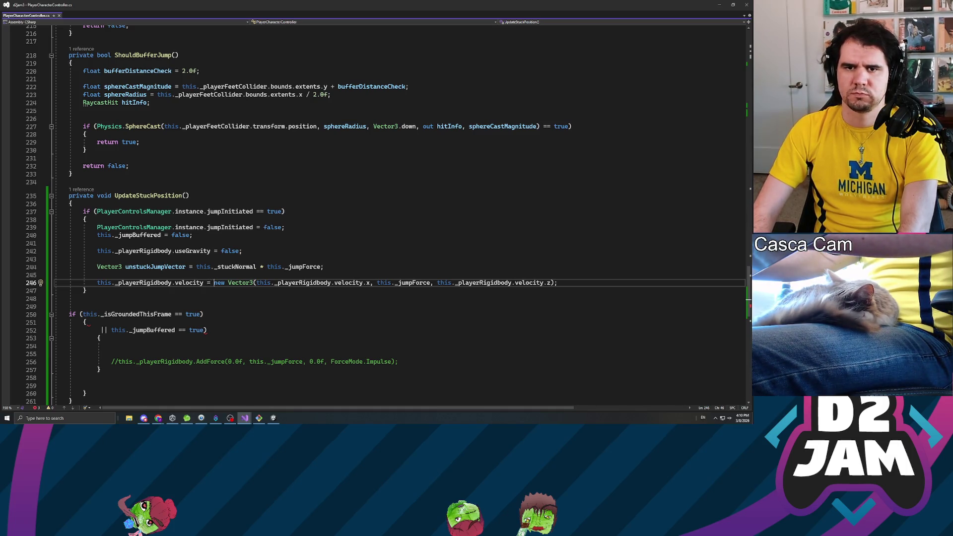
{"action": "key", "text": "shift+End"}
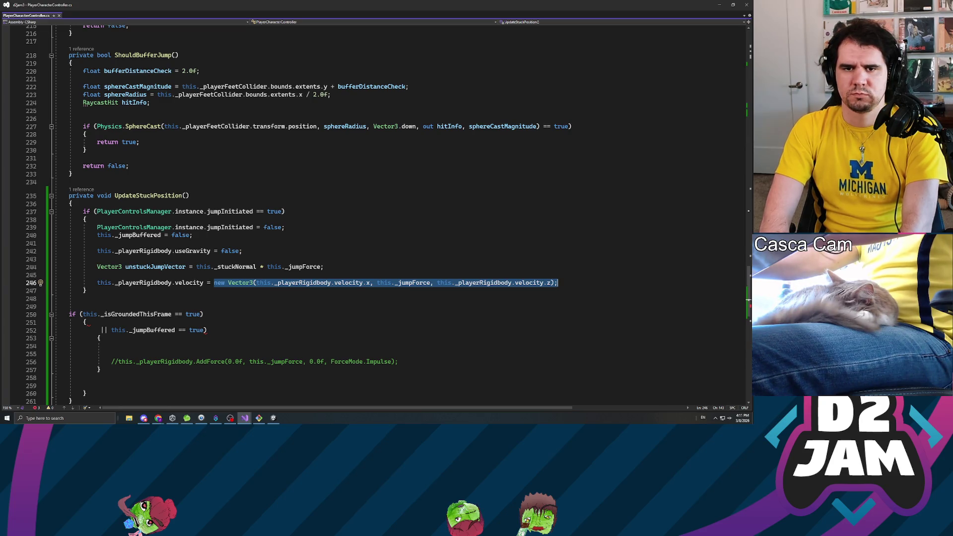
{"action": "key", "text": "BackSpace"}
{"action": "type", "text": "unstuck"}
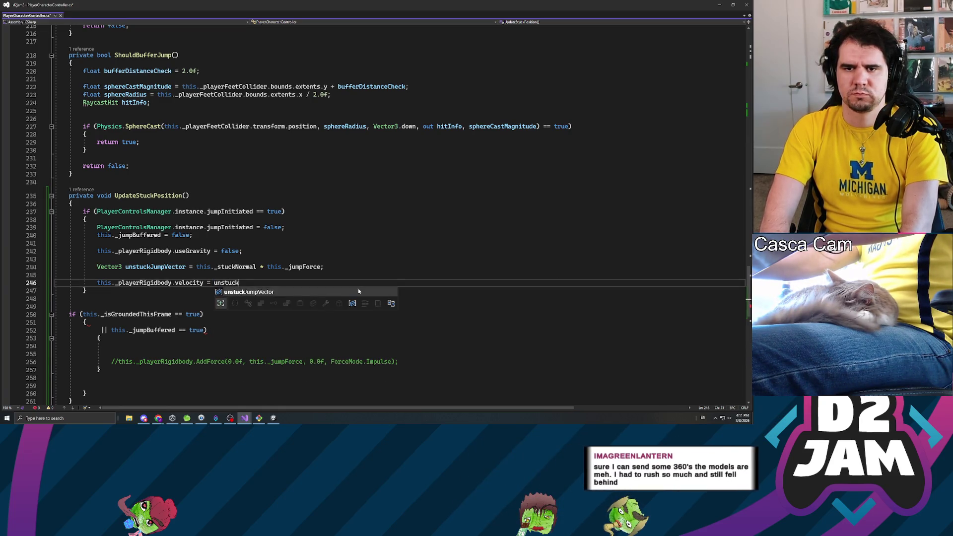
{"action": "type", "text": "JumpVector;"}
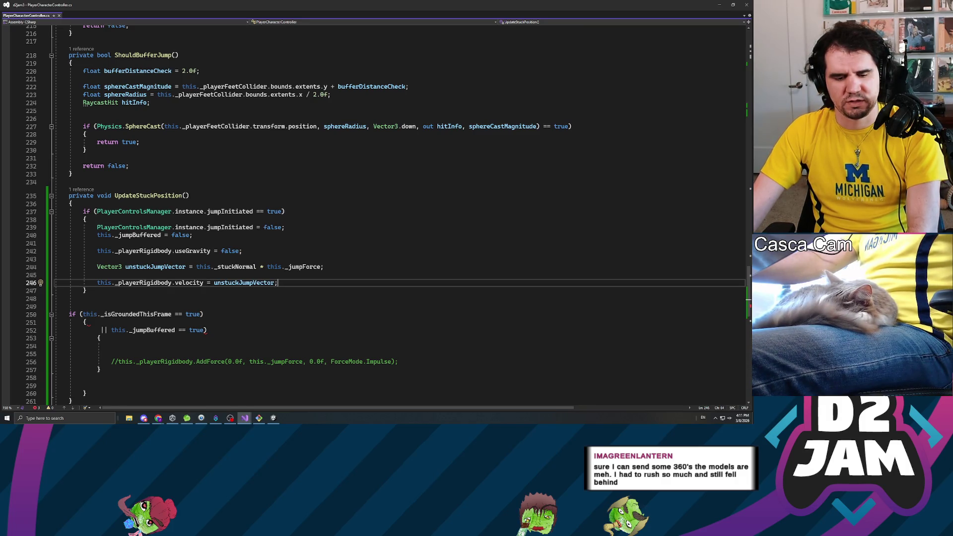
{"action": "key", "text": "Down"}
{"action": "key", "text": "Down"}
{"action": "key", "text": "Down"}
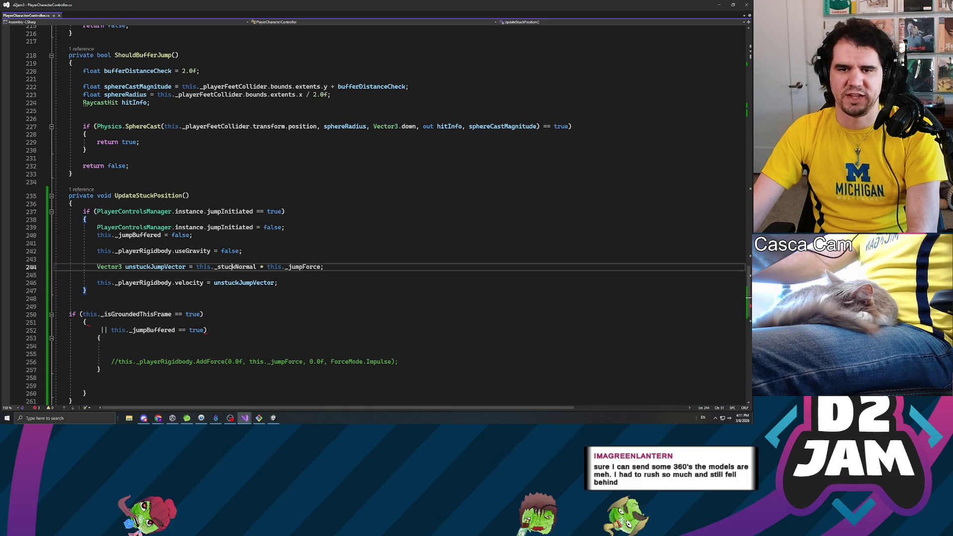
{"action": "scroll", "coordinate": [370, 215], "scroll_direction": "down", "scroll_amount": 1}
Delete the leftover grounded-jump block and the blank line above the velocity assignment.
{"action": "scroll", "coordinate": [370, 214], "scroll_direction": "down", "scroll_amount": 1}
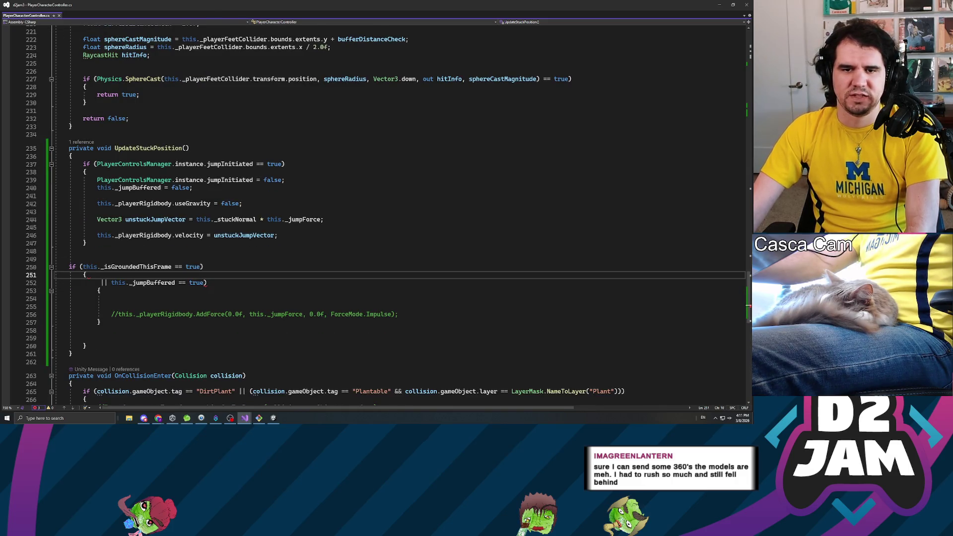
{"action": "left_click", "coordinate": [86, 346]}
{"action": "left_click_drag", "start_coordinate": [86, 346], "coordinate": [44, 258]}
{"action": "key", "text": "BackSpace"}
{"action": "key", "text": "BackSpace"}
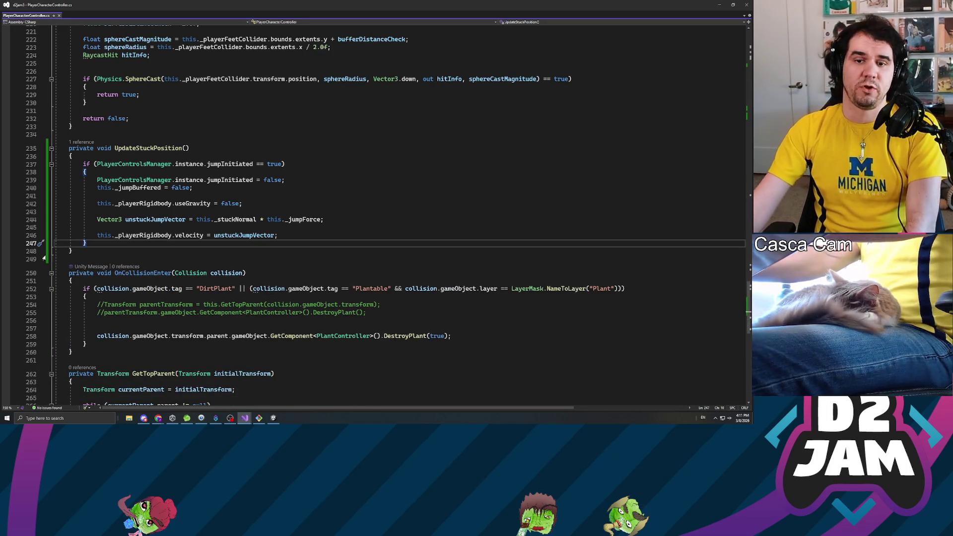
{"action": "left_click", "coordinate": [136, 235]}
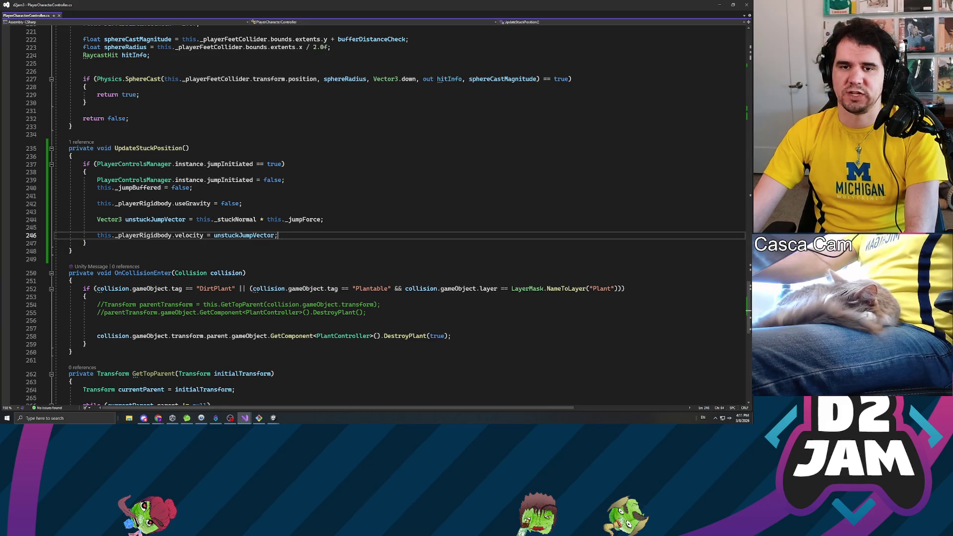
{"action": "key", "text": "Up"}
{"action": "key", "text": "Up"}
{"action": "key", "text": "Up"}
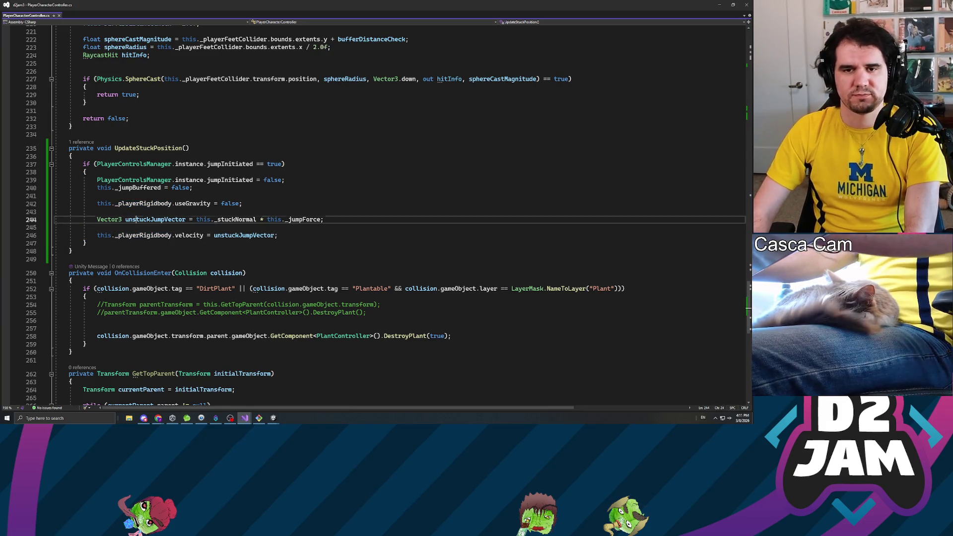
{"action": "key", "text": "Down"}
{"action": "key", "text": "Down"}
{"action": "key", "text": "Down"}
{"action": "key", "text": "Up"}
{"action": "key", "text": "BackSpace"}
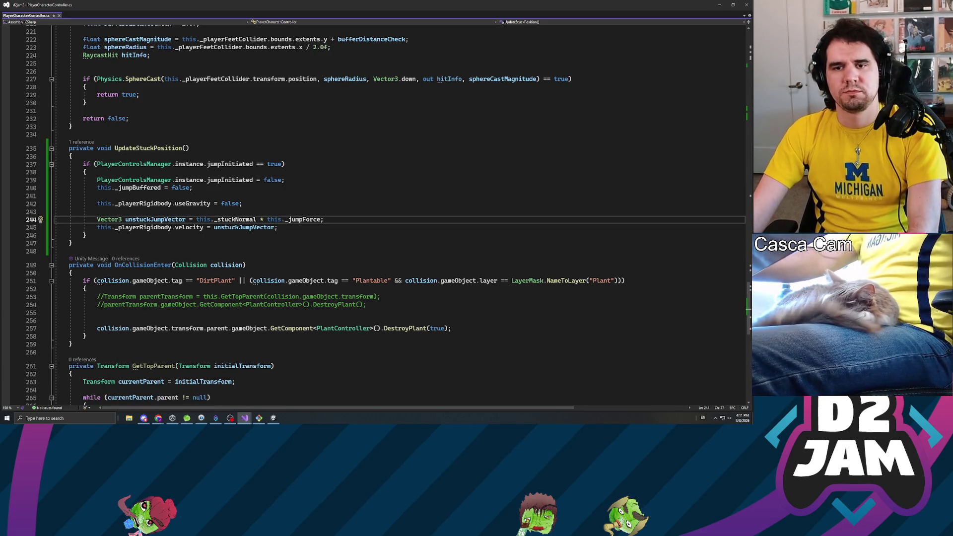
Add 'this._stuckNormal = Vector3.zero;' after the velocity assignment.
{"action": "key", "text": "Down"}
{"action": "key", "text": "Return"}
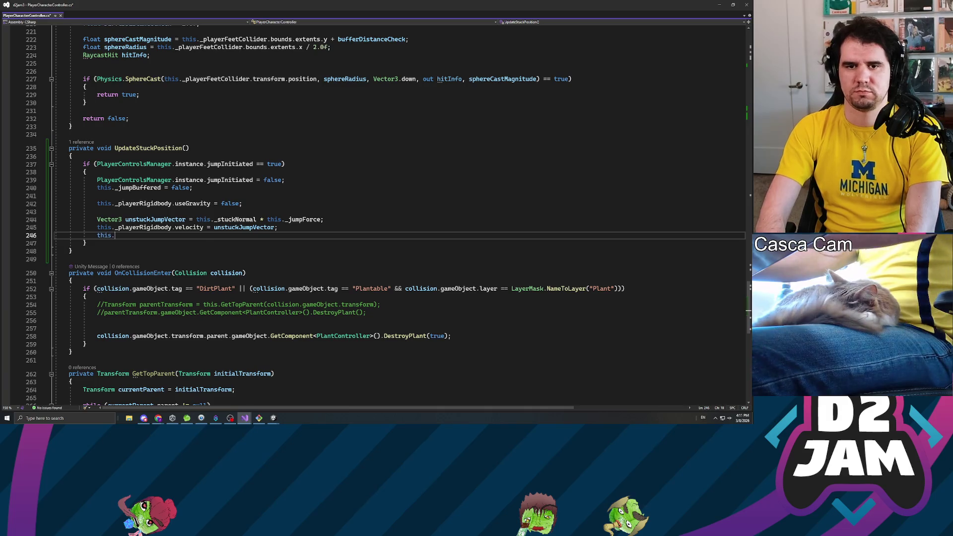
{"action": "type", "text": "_stuk"}
{"action": "key", "text": "Return"}
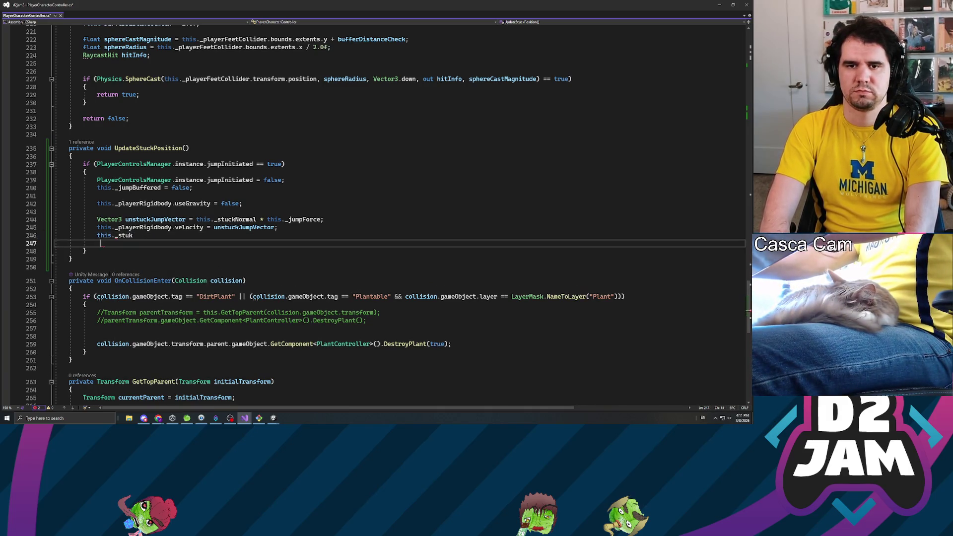
{"action": "key", "text": "BackSpace"}
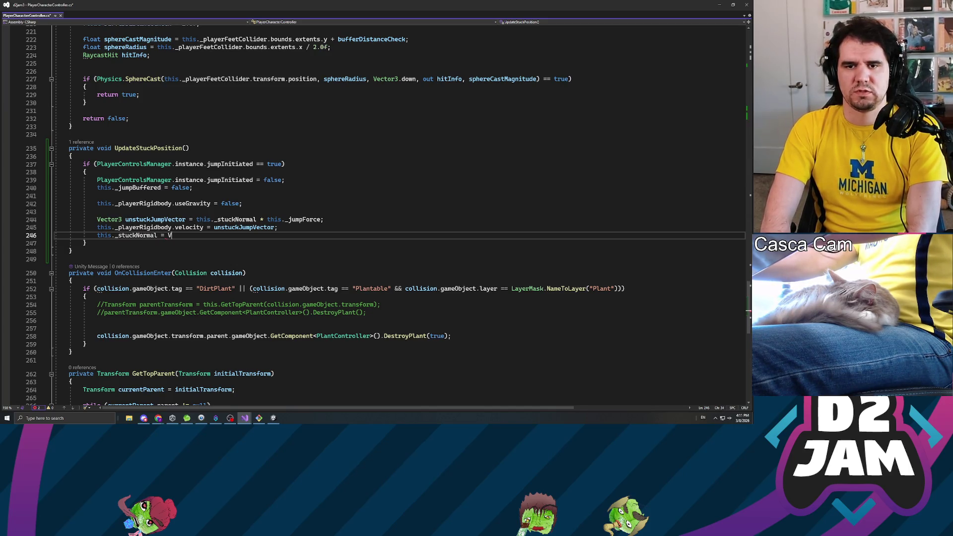
{"action": "type", "text": "ector3.zero;"}
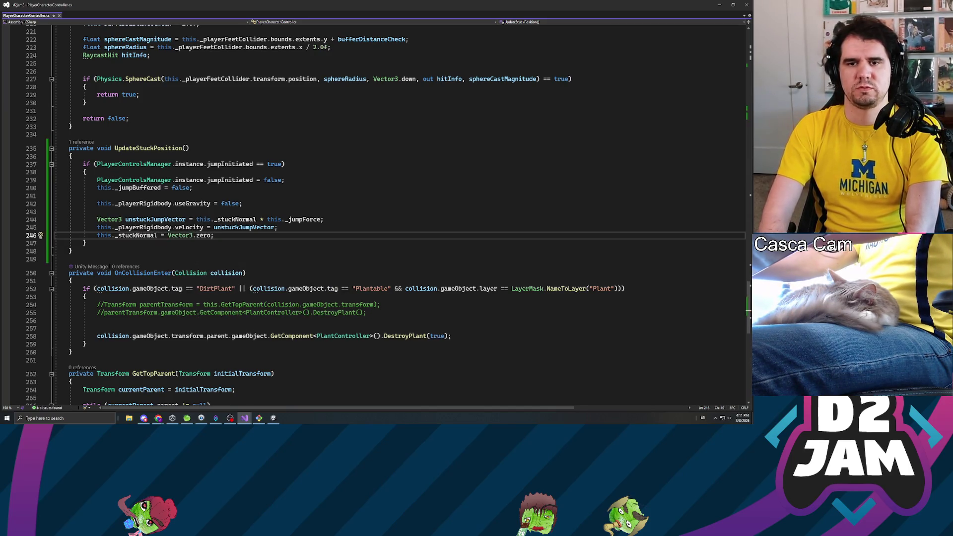
Review the jump block's PlayerControlsManager check and jump-buffered reset line.
{"action": "left_click", "coordinate": [192, 188]}
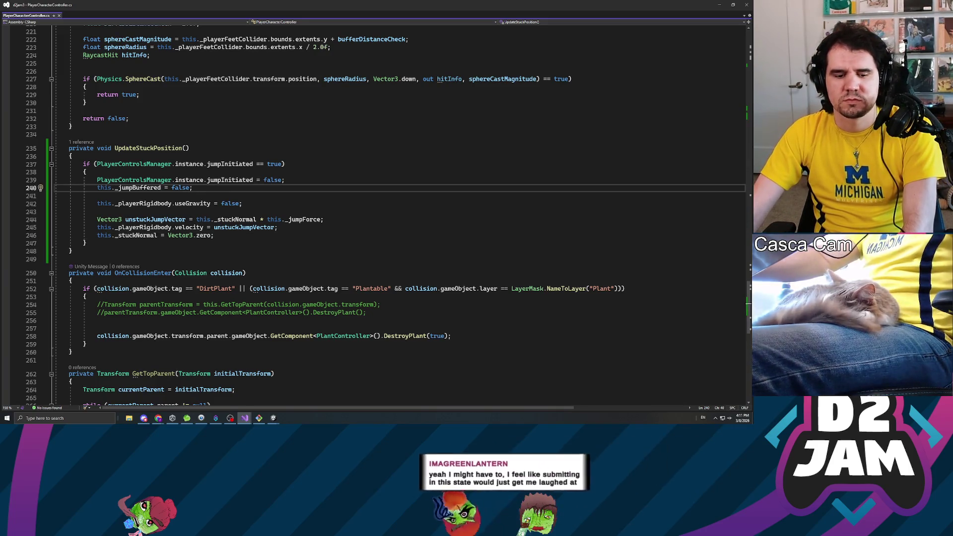
{"action": "mouse_move", "coordinate": [248, 219]}
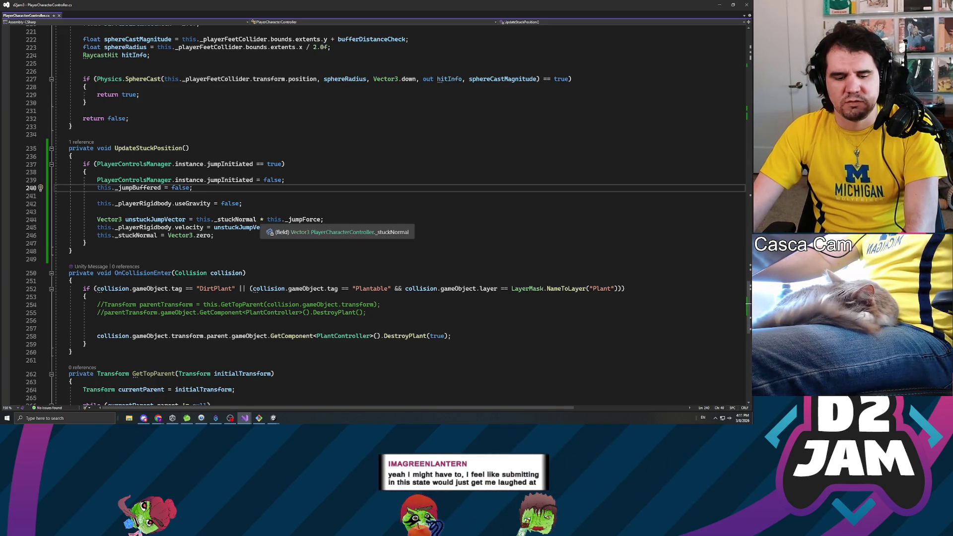
{"action": "left_click", "coordinate": [87, 259]}
{"action": "key", "text": "Up"}
{"action": "key", "text": "Up"}
{"action": "key", "text": "Down"}
{"action": "left_click", "coordinate": [135, 164]}
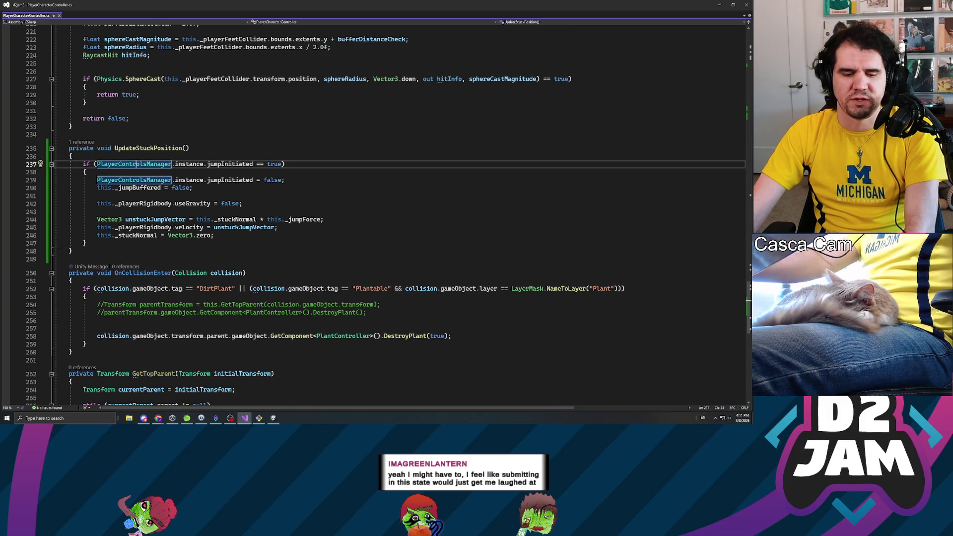
{"action": "key", "text": "Up"}
{"action": "left_click", "coordinate": [193, 188]}
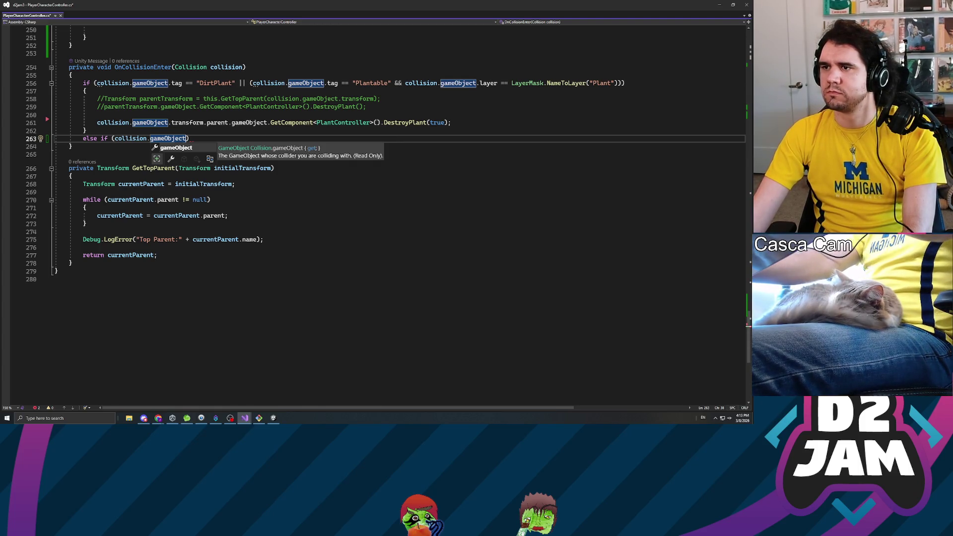
{"action": "key", "text": "Escape"}
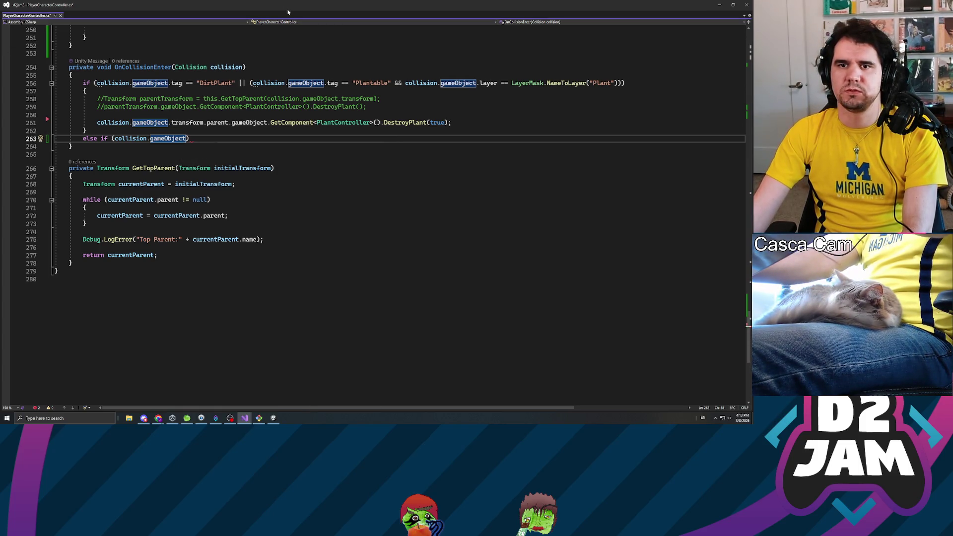
{"action": "key", "text": "alt+Tab"}
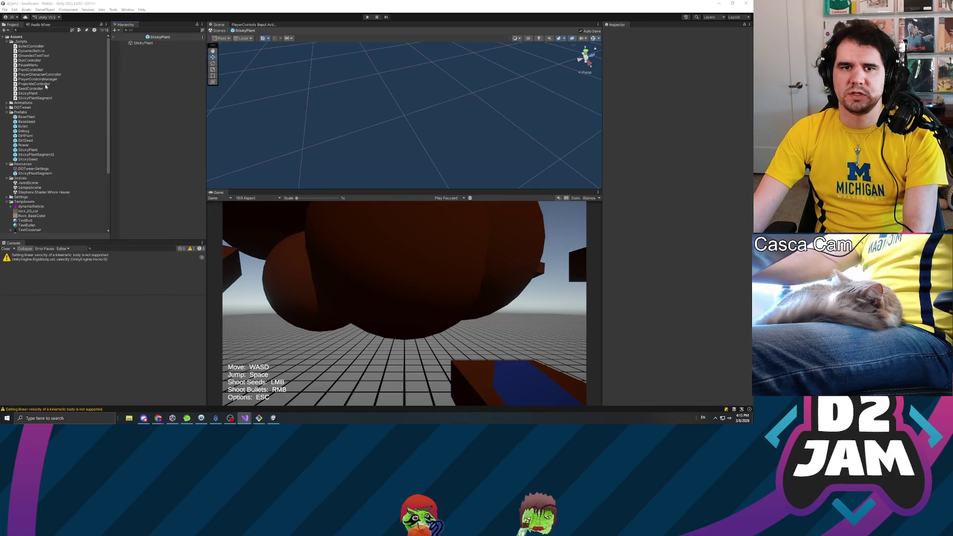
View the ProjectileController, PlantController and StickyPlant scripts while Unity recompiles.
{"action": "left_click", "coordinate": [44, 85]}
{"action": "left_click", "coordinate": [41, 70]}
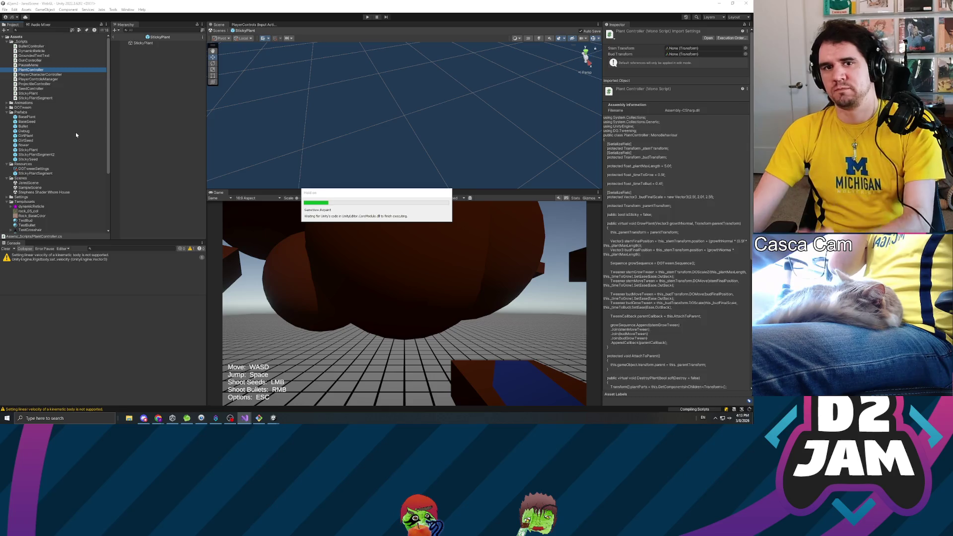
{"action": "left_click", "coordinate": [28, 93]}
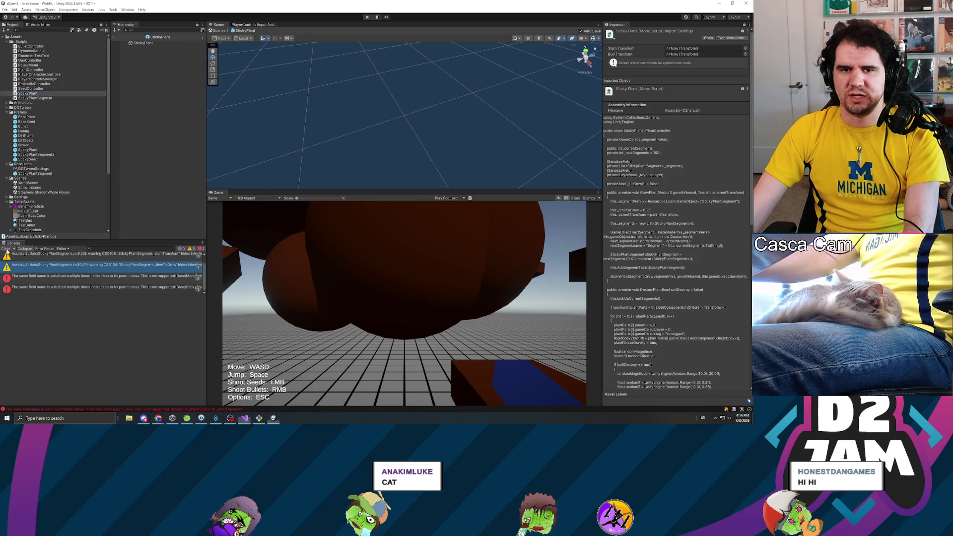
Clear the console, enable Play Maximized, and playtest until the pause menu, then stop.
{"action": "left_click", "coordinate": [4, 248]}
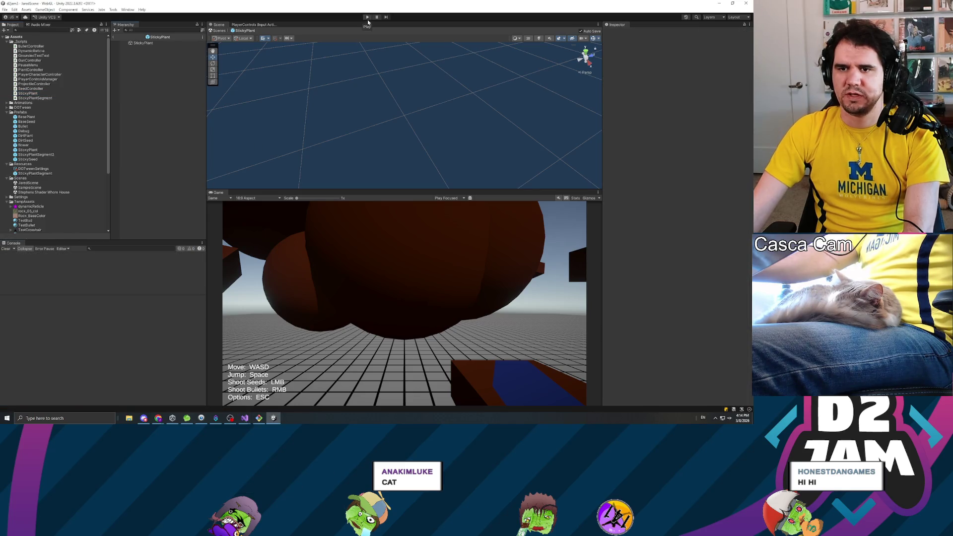
{"action": "left_click", "coordinate": [450, 197]}
{"action": "left_click", "coordinate": [451, 210]}
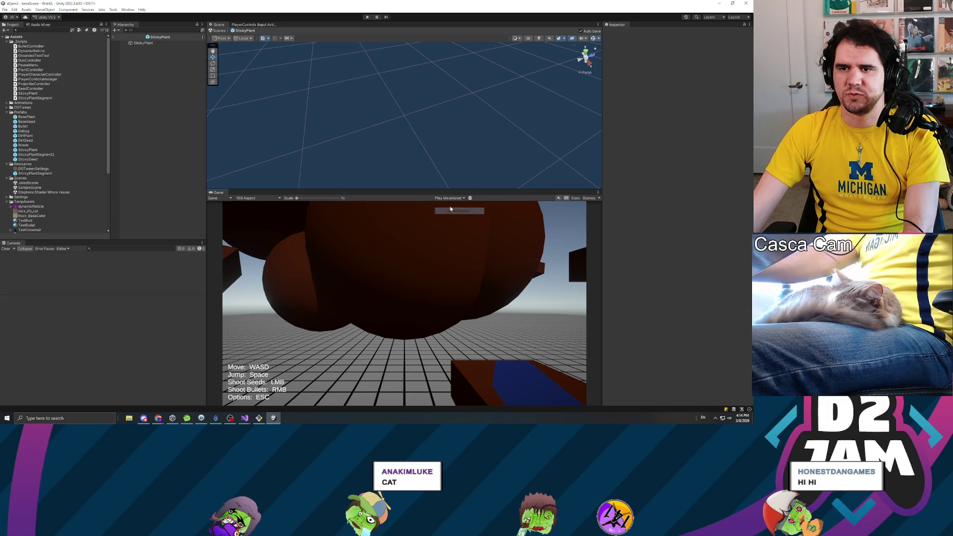
{"action": "left_click", "coordinate": [367, 18]}
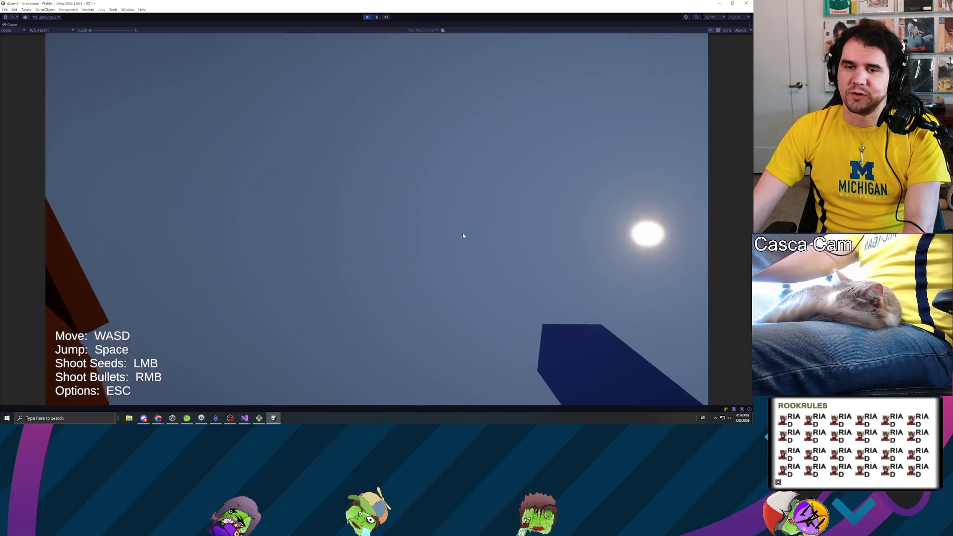
{"action": "left_click", "coordinate": [463, 236]}
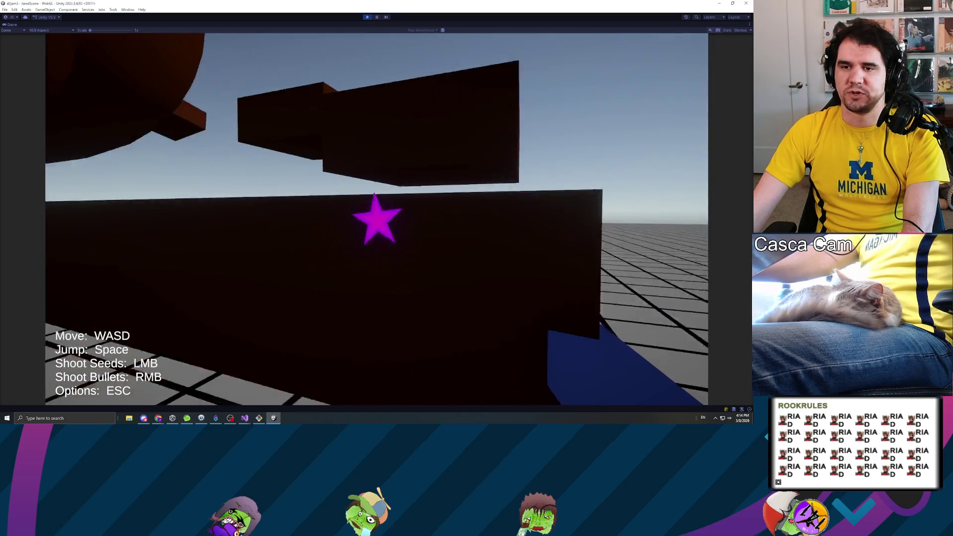
{"action": "key", "text": "Escape"}
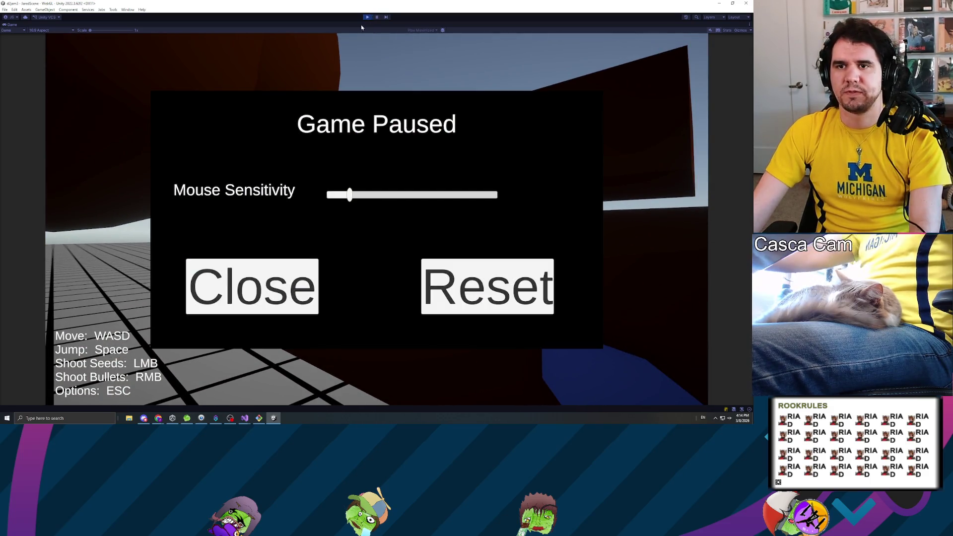
{"action": "left_click", "coordinate": [367, 17]}
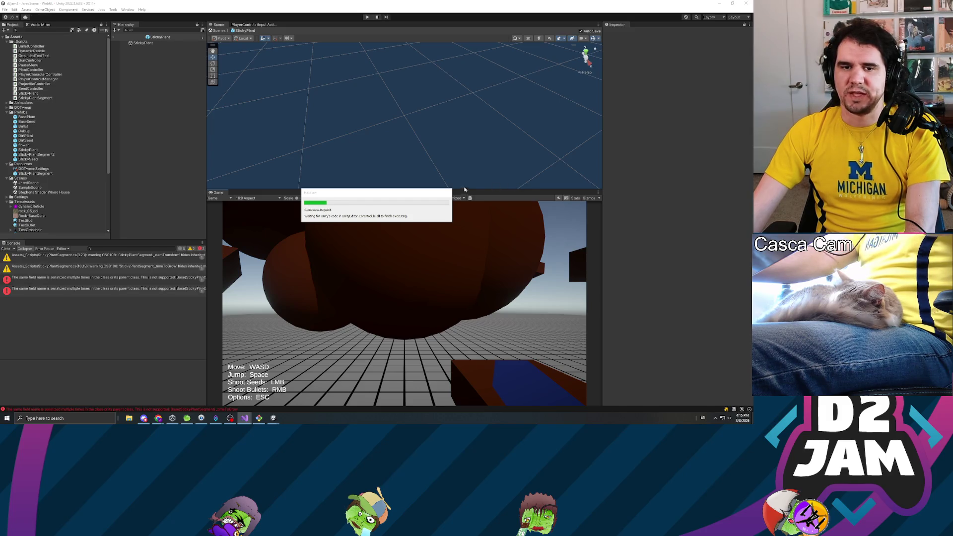
Read the duplicate serialized field error, then play again to the Game Paused menu.
{"action": "left_click", "coordinate": [118, 280]}
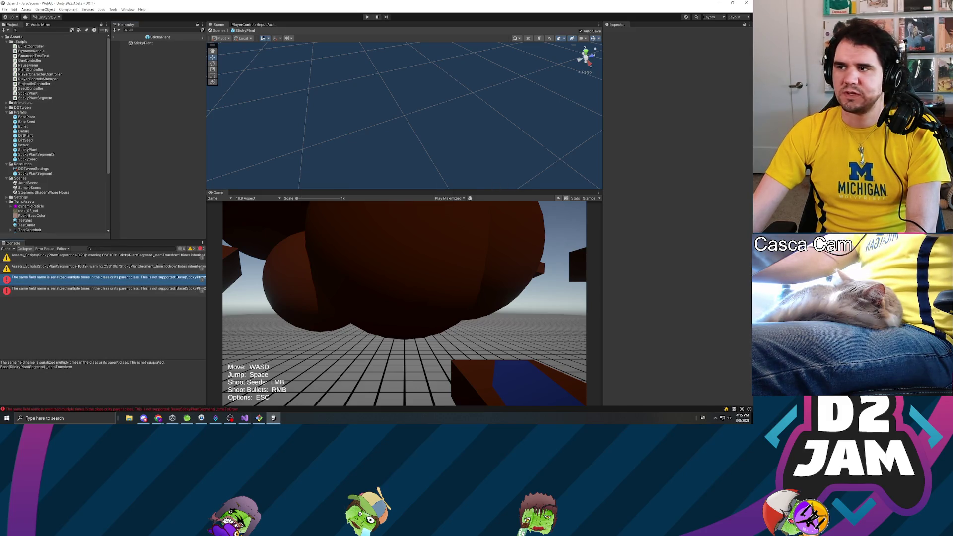
{"action": "left_click", "coordinate": [367, 18]}
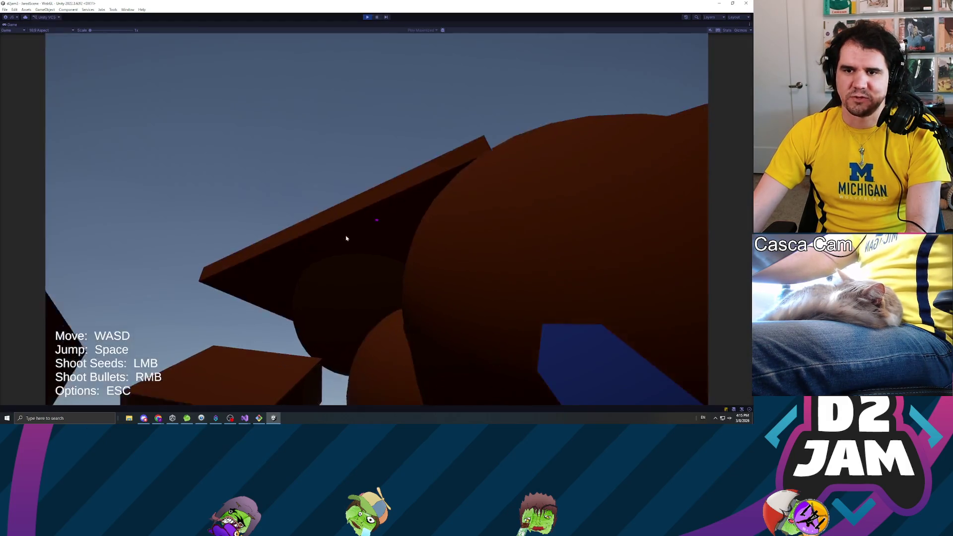
{"action": "key", "text": "Escape"}
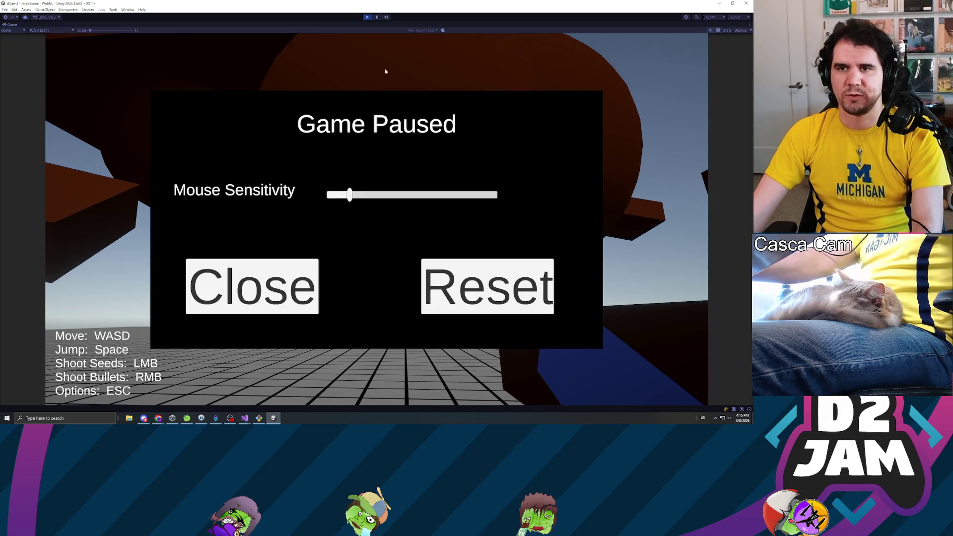
Stop play and run git status, git add * and git stash in Git Bash.
{"action": "left_click", "coordinate": [370, 17]}
{"action": "key", "text": "alt+Tab"}
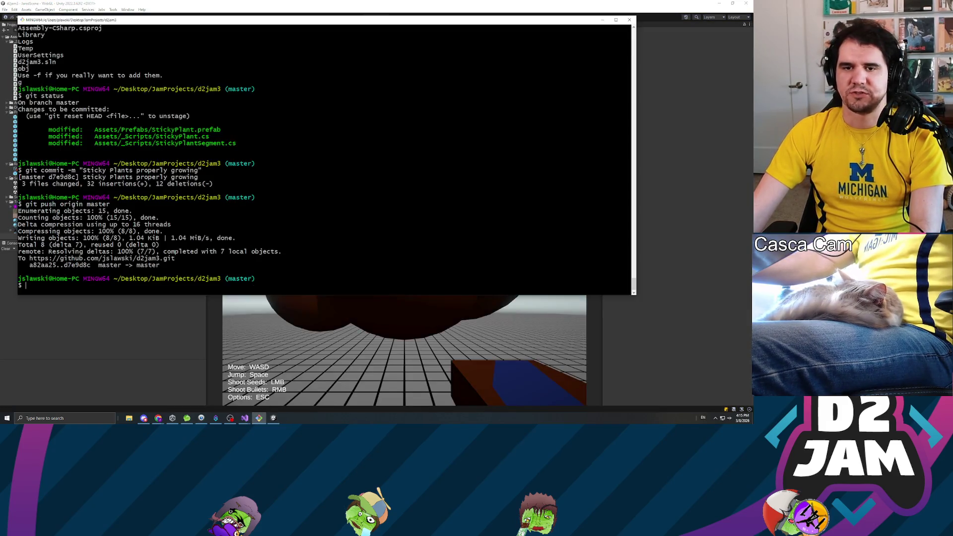
{"action": "type", "text": "git status"}
{"action": "key", "text": "Return"}
{"action": "type", "text": "git "}
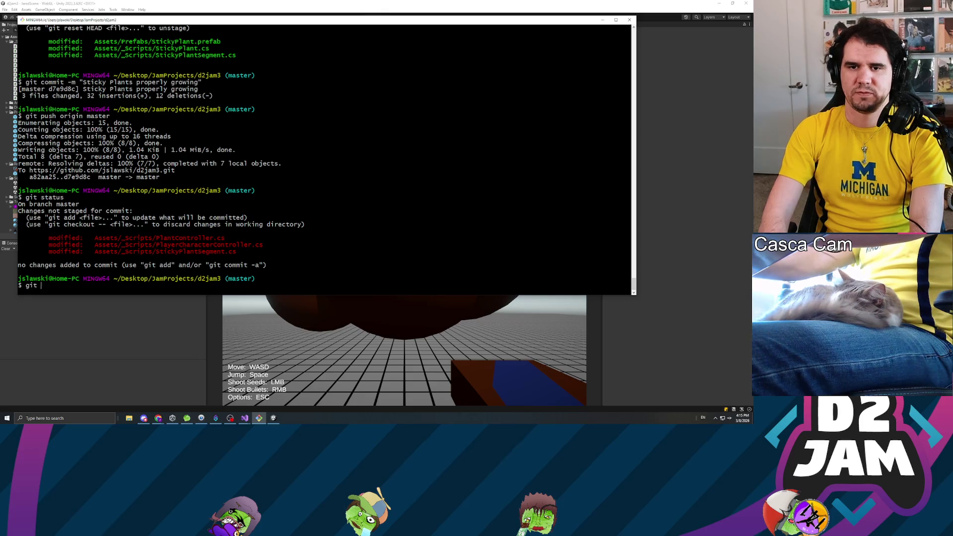
{"action": "type", "text": "add *"}
{"action": "key", "text": "Return"}
{"action": "type", "text": "git stash"}
{"action": "key", "text": "Return"}
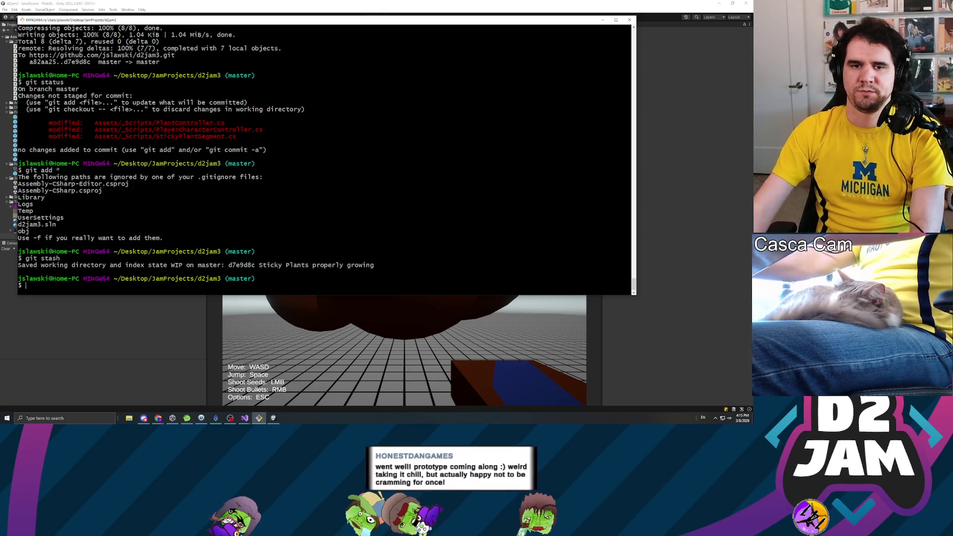
{"action": "left_click", "coordinate": [135, 334]}
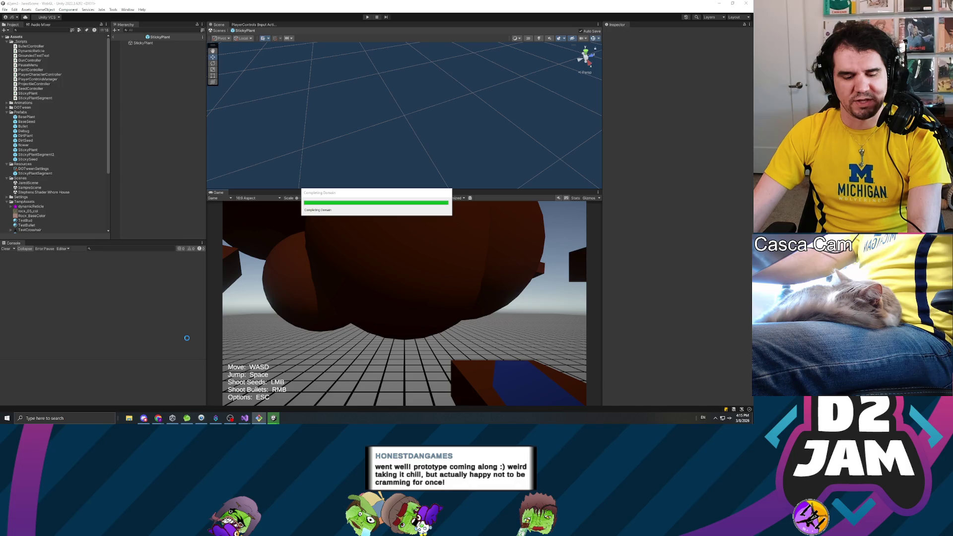
Start the game and shoot seeds at the brown blocks, plus one bullet at the wall.
{"action": "left_click", "coordinate": [367, 18]}
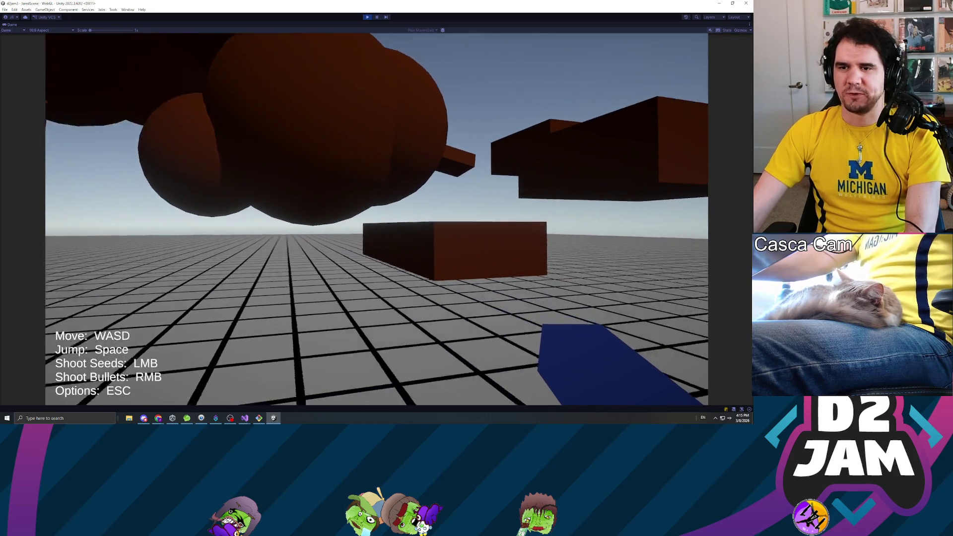
{"action": "left_click", "coordinate": [377, 219]}
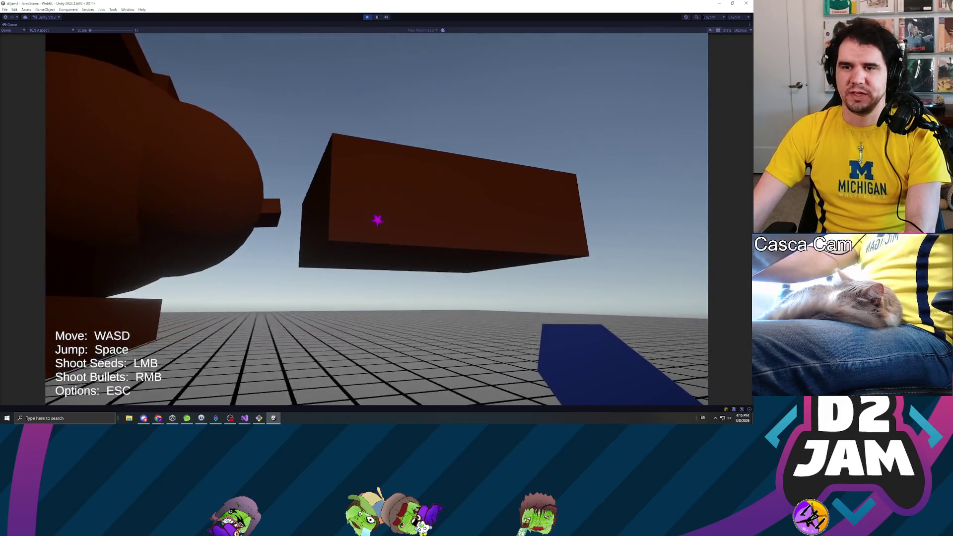
{"action": "left_click", "coordinate": [376, 220]}
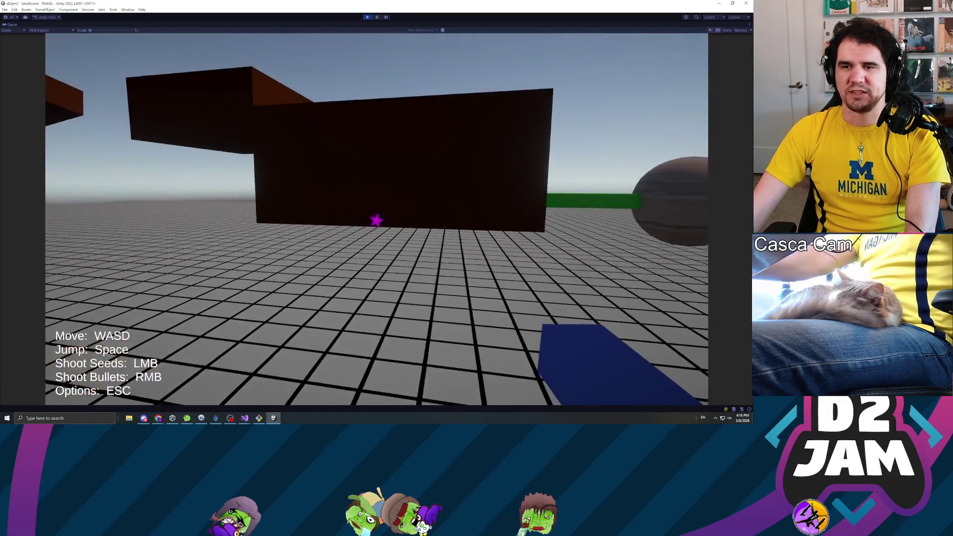
{"action": "left_click", "coordinate": [376, 220]}
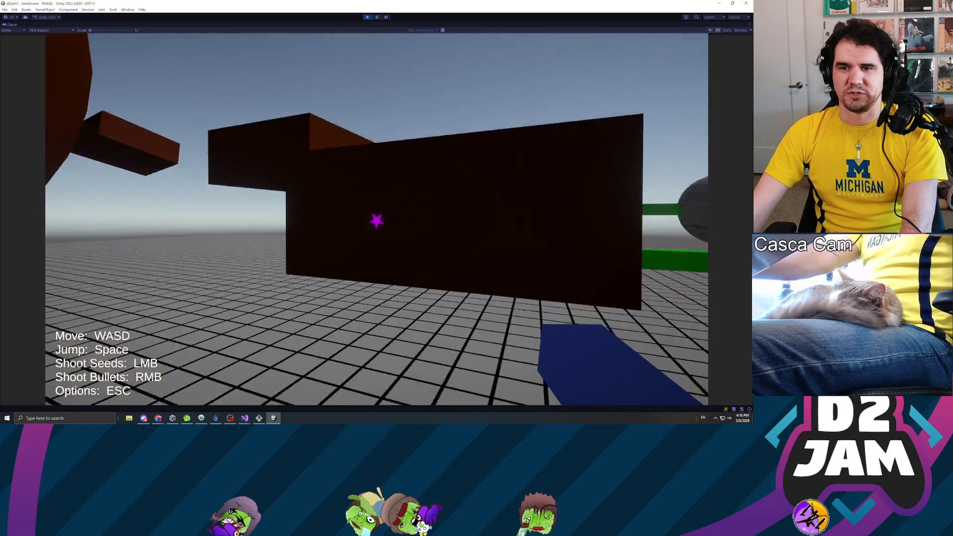
{"action": "right_click", "coordinate": [377, 219]}
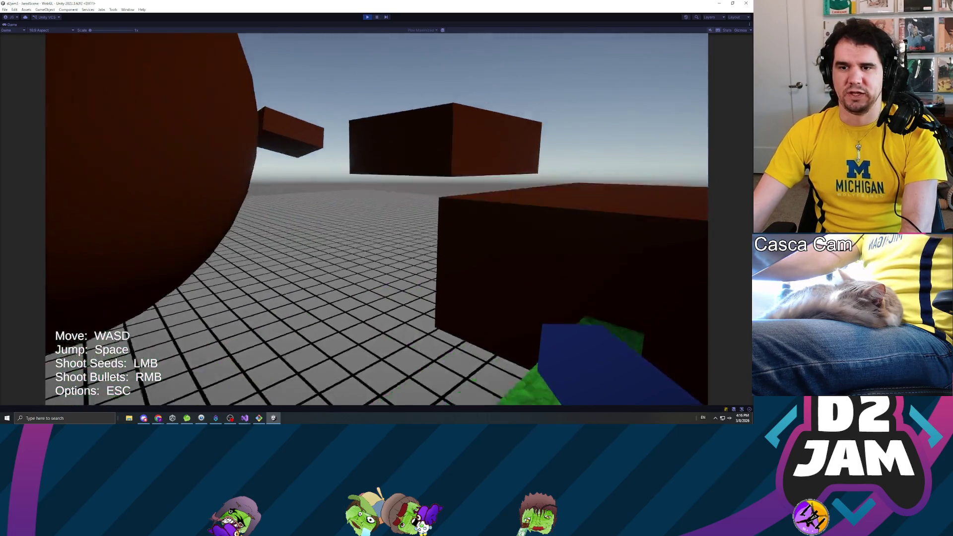
Walk around the green cubes, spheres and plant wall, then pause and stop the game.
{"action": "key", "text": "space"}
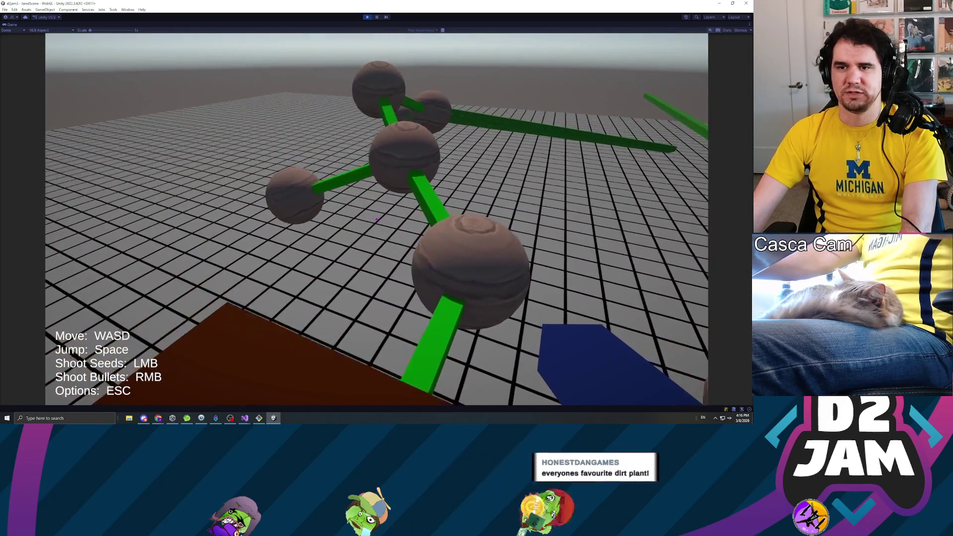
{"action": "key", "text": "w"}
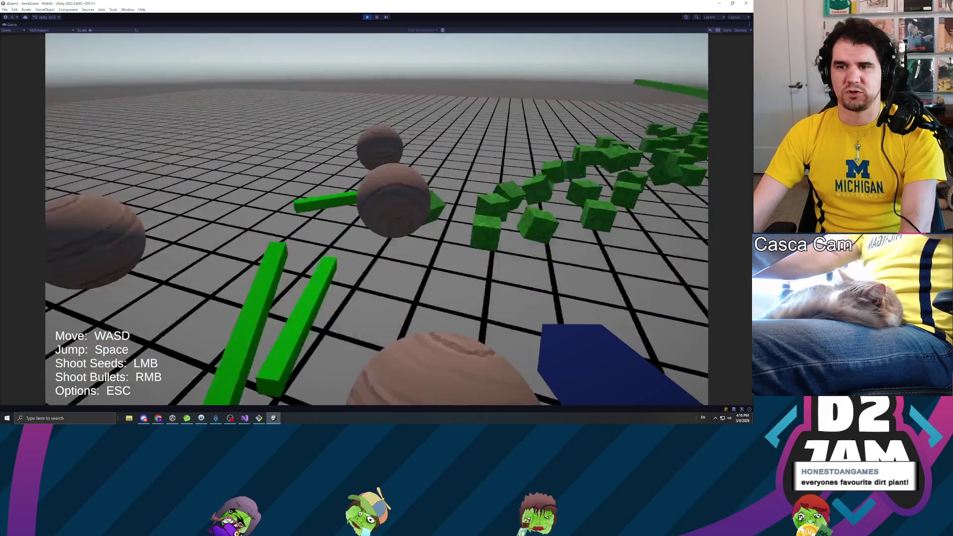
{"action": "key", "text": "w"}
{"action": "key", "text": "s"}
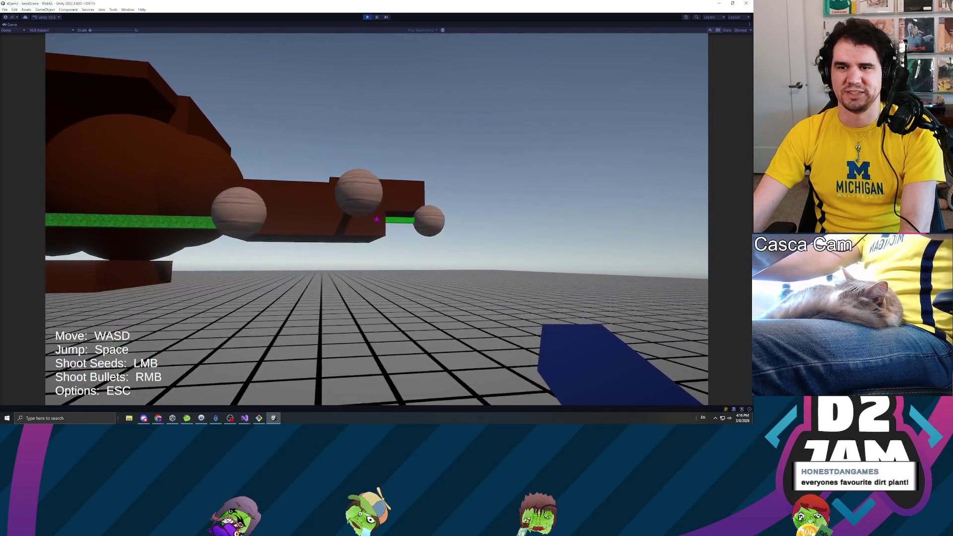
{"action": "key", "text": "w"}
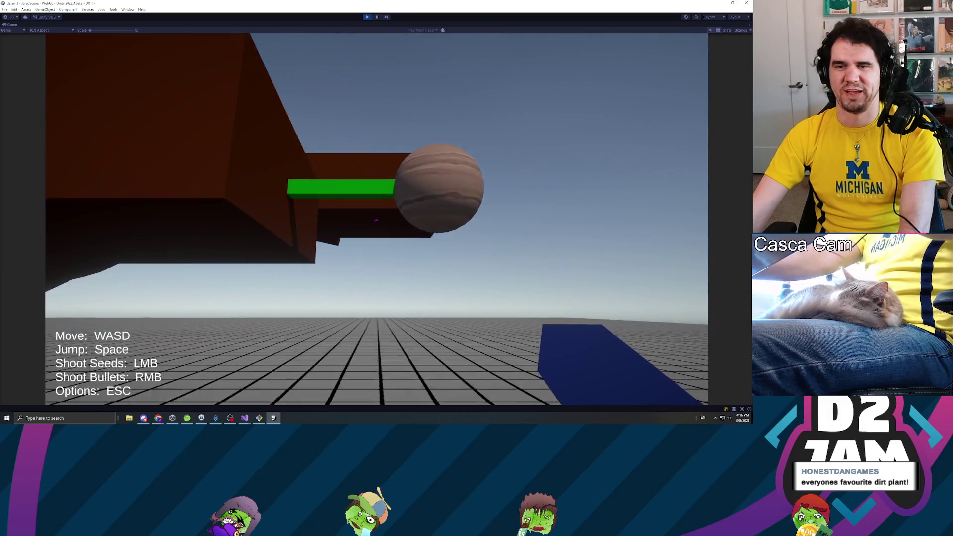
{"action": "key", "text": "s"}
{"action": "key", "text": "w"}
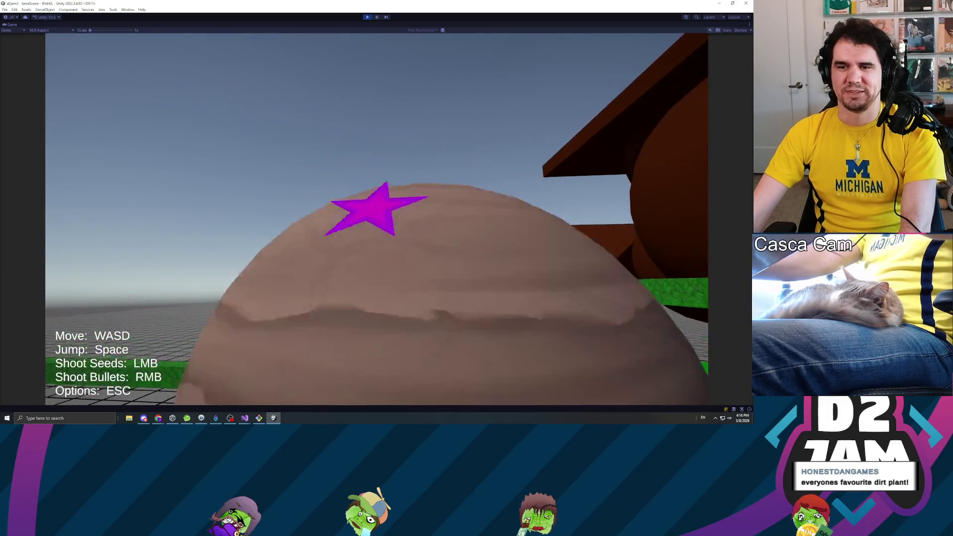
{"action": "key", "text": "w"}
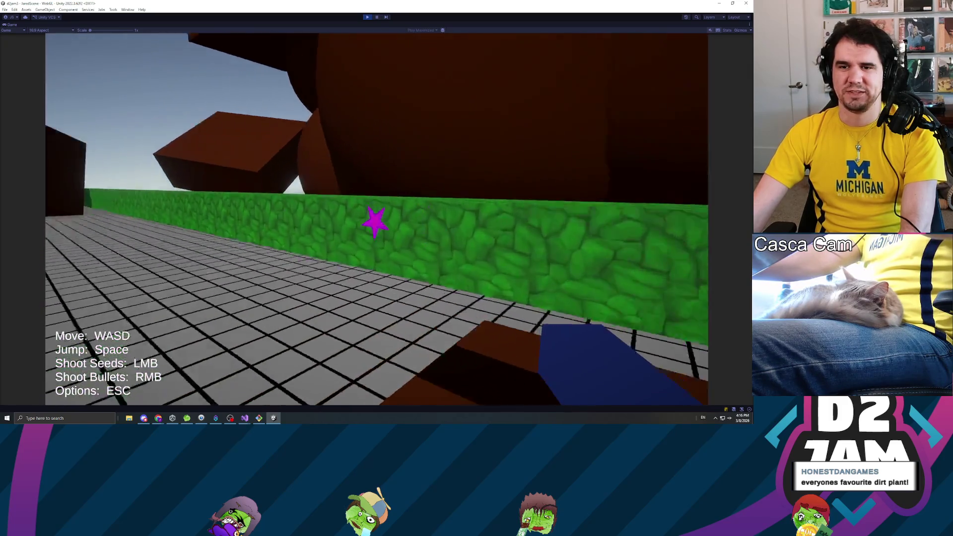
{"action": "key", "text": "w"}
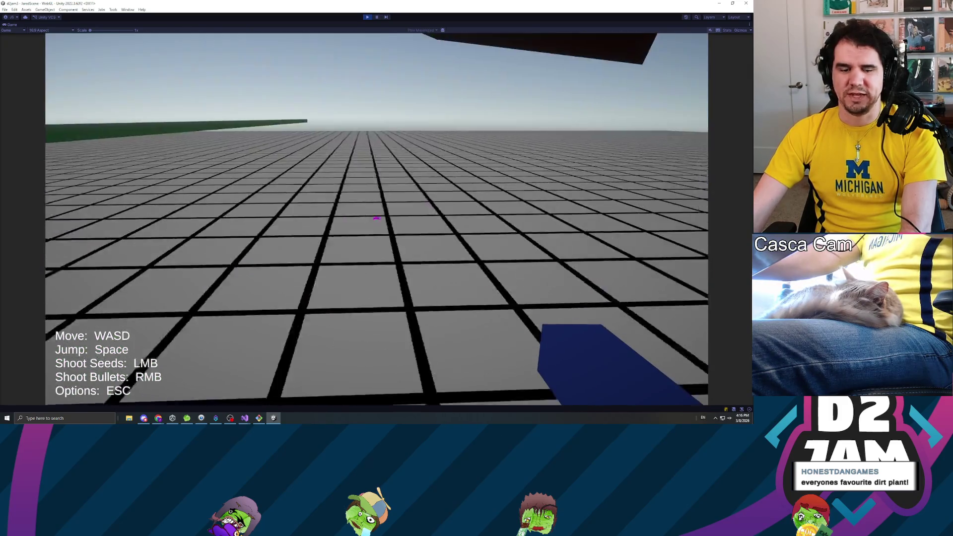
{"action": "key", "text": "w"}
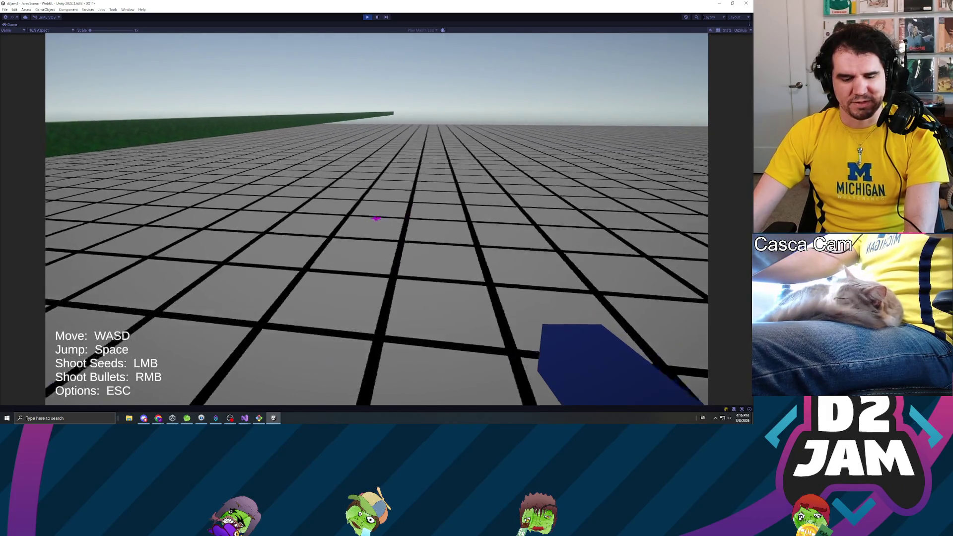
{"action": "key", "text": "w"}
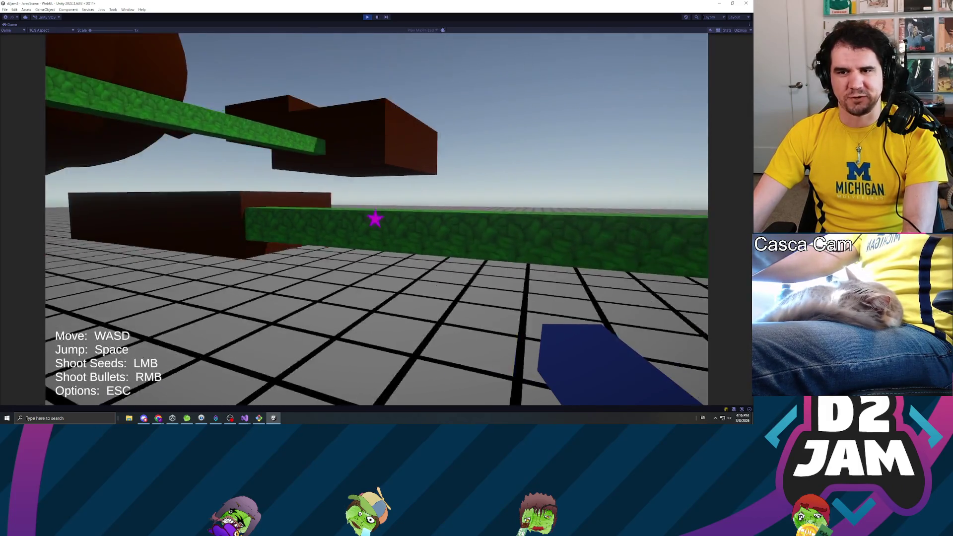
{"action": "key", "text": "w"}
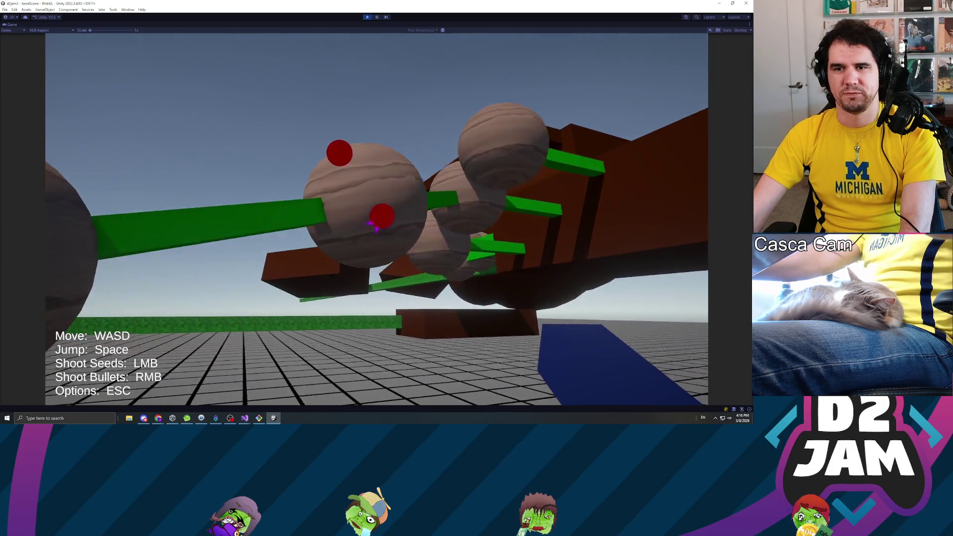
{"action": "key", "text": "w"}
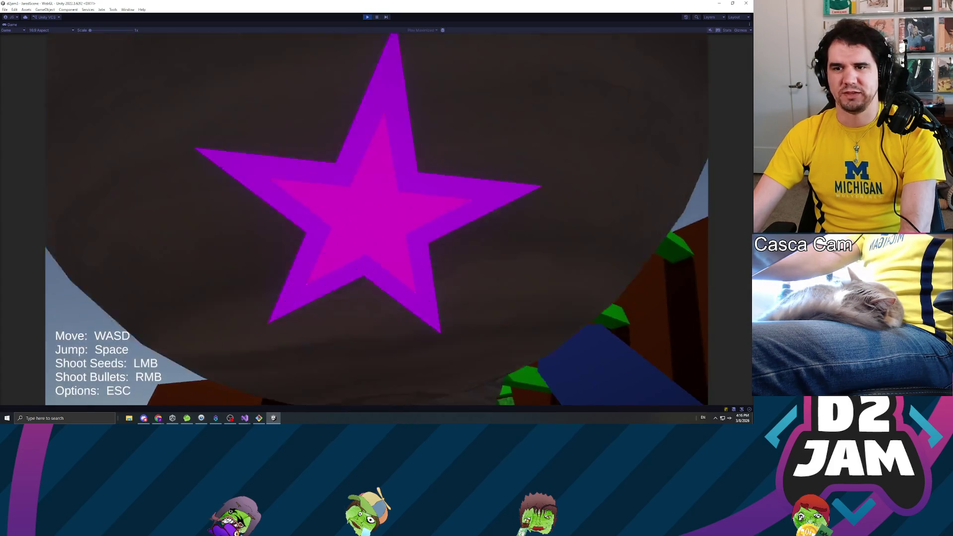
{"action": "key", "text": "w"}
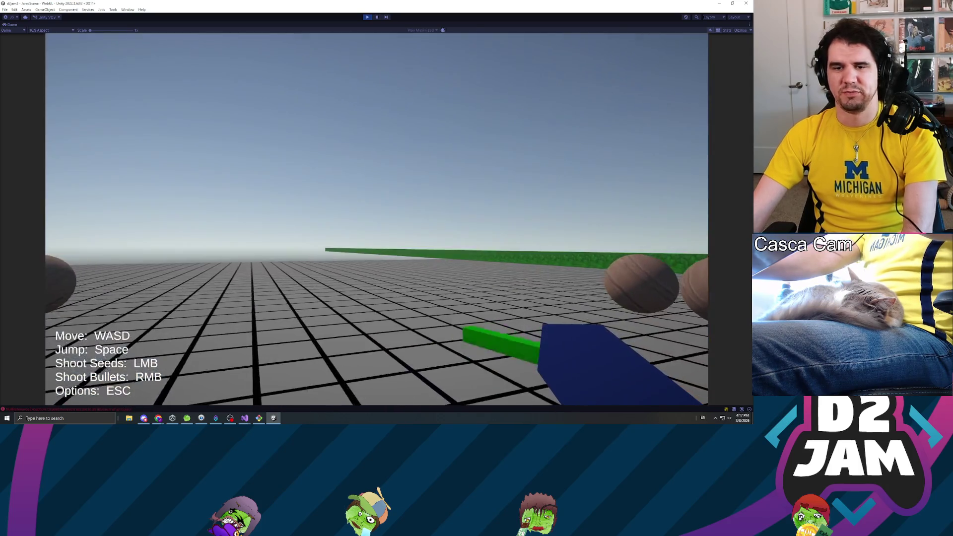
{"action": "key", "text": "Escape"}
{"action": "left_click", "coordinate": [368, 17]}
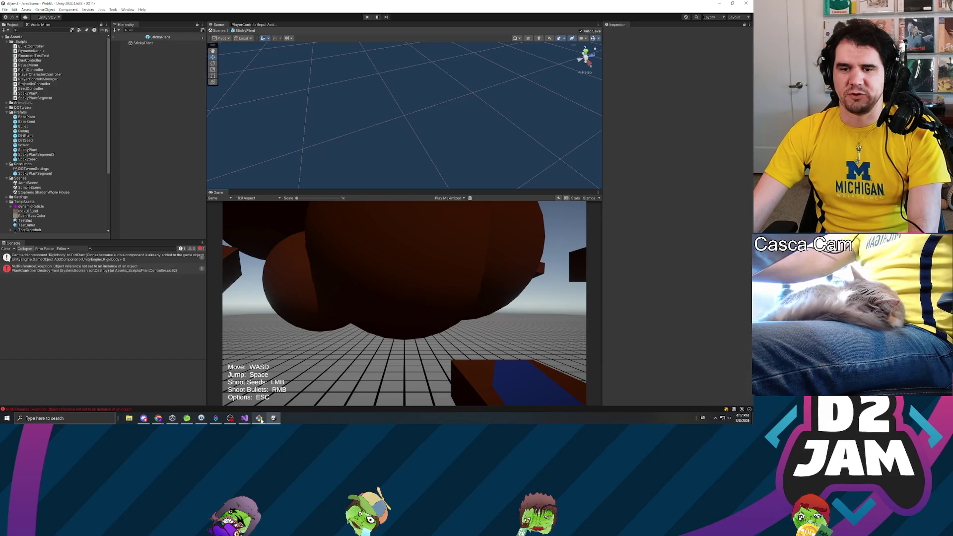
{"action": "left_click", "coordinate": [259, 418]}
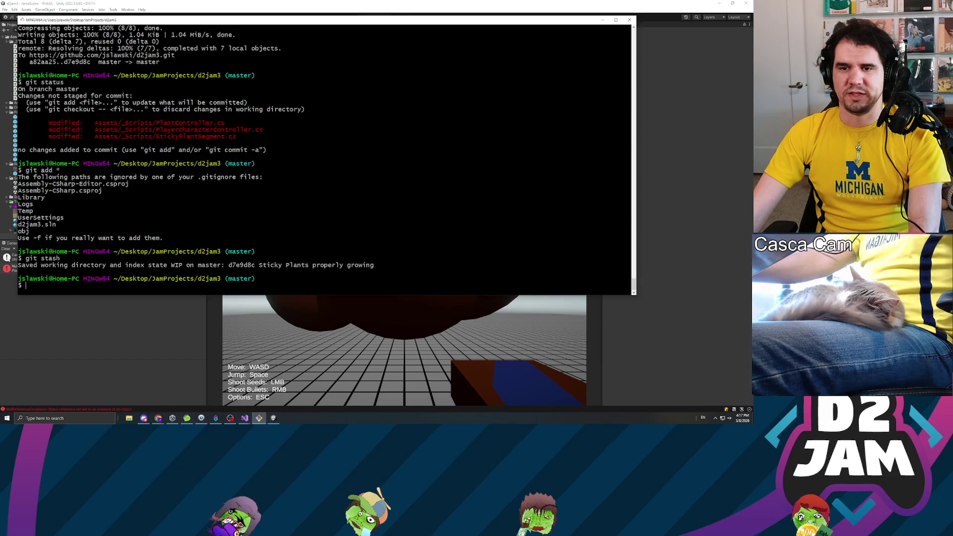
Run git stash apply to restore the three edited scripts, then minimize the terminal.
{"action": "type", "text": "git stash apply"}
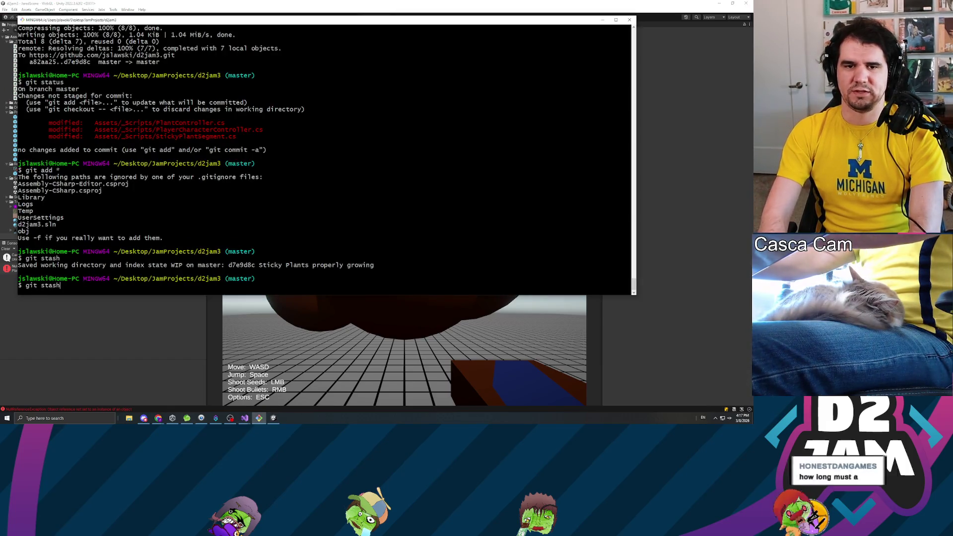
{"action": "key", "text": "Return"}
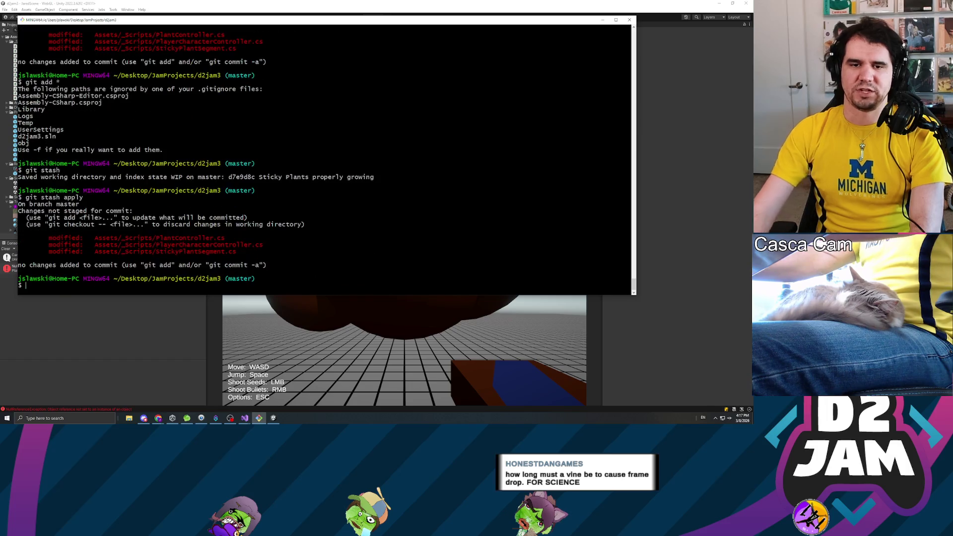
{"action": "left_click", "coordinate": [603, 20]}
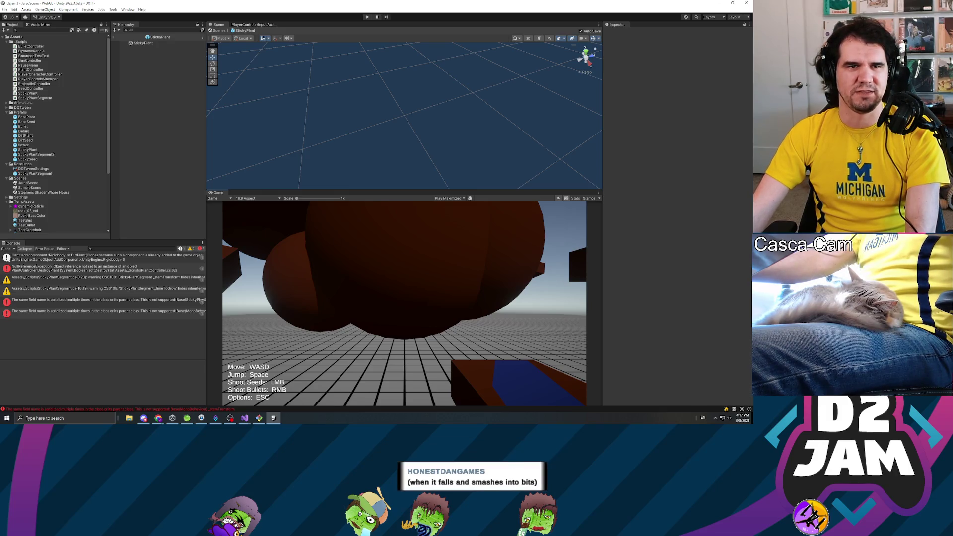
Switch to PlayerCharacterController.cs in Visual Studio and look over its field declarations.
{"action": "key", "text": "alt+Tab"}
{"action": "scroll", "coordinate": [377, 214], "scroll_direction": "down", "scroll_amount": 5}
{"action": "scroll", "coordinate": [377, 213], "scroll_direction": "up", "scroll_amount": 5}
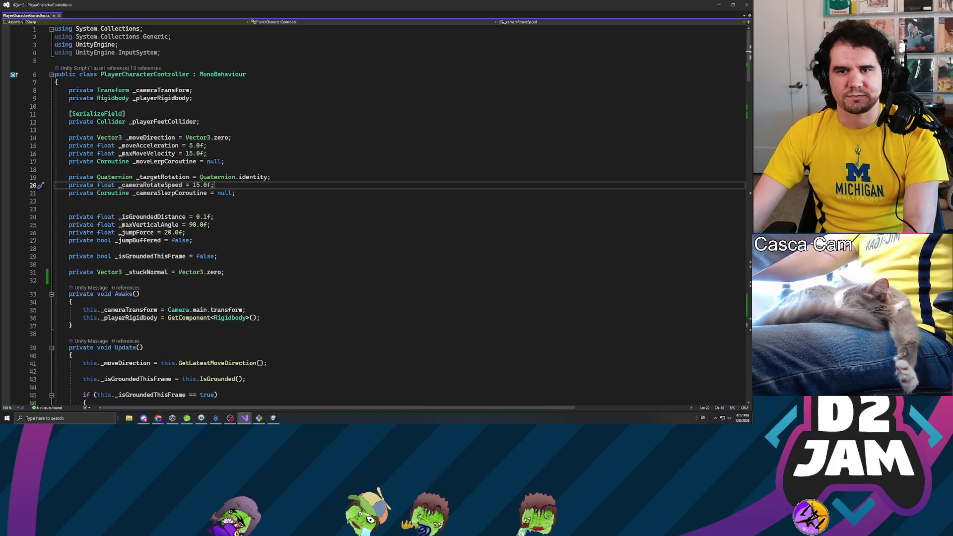
Review the Vector3.zero stuck-normal check in FixedUpdate, then go back to Unity to recompile.
{"action": "key", "text": "alt+Tab"}
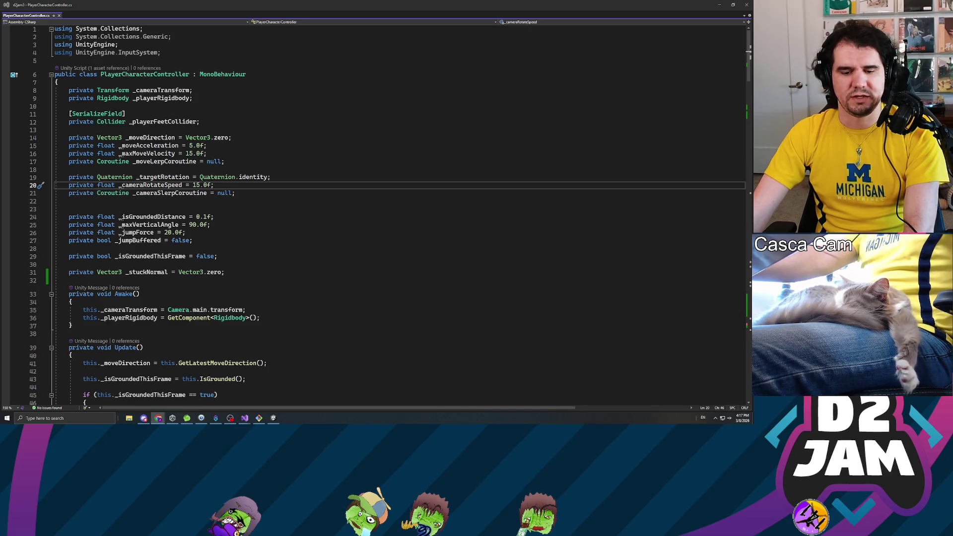
{"action": "left_click", "coordinate": [214, 137]}
{"action": "scroll", "coordinate": [372, 214], "scroll_direction": "down", "scroll_amount": 11}
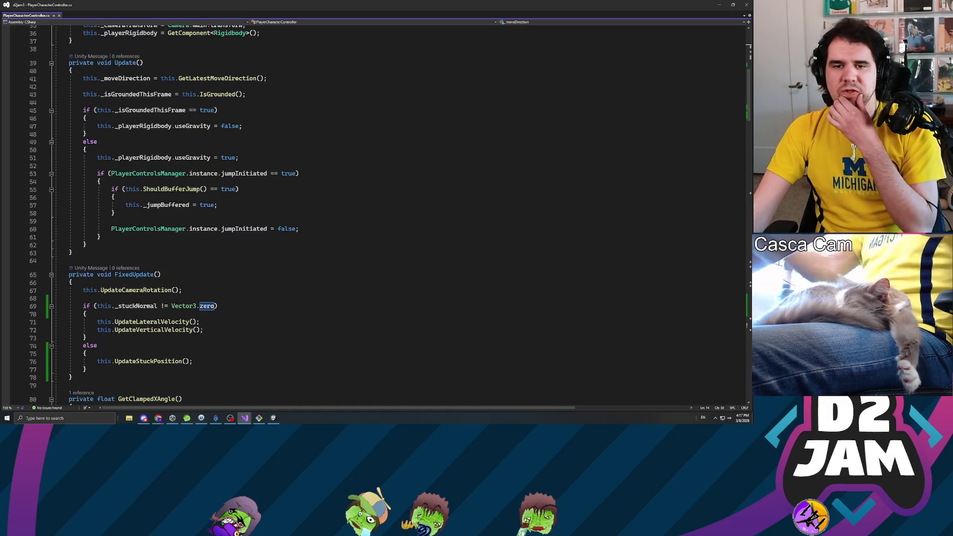
{"action": "scroll", "coordinate": [372, 213], "scroll_direction": "down", "scroll_amount": 3}
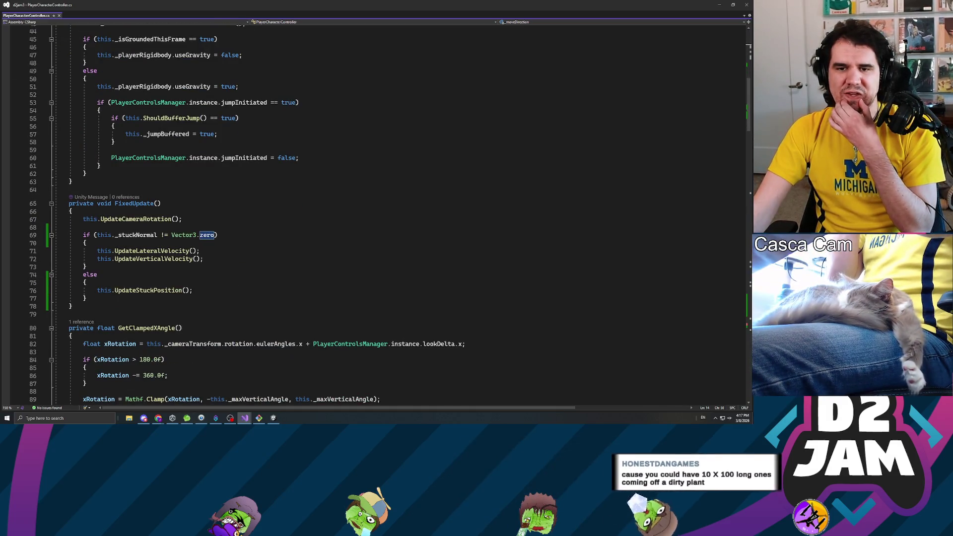
{"action": "key", "text": "alt+Tab"}
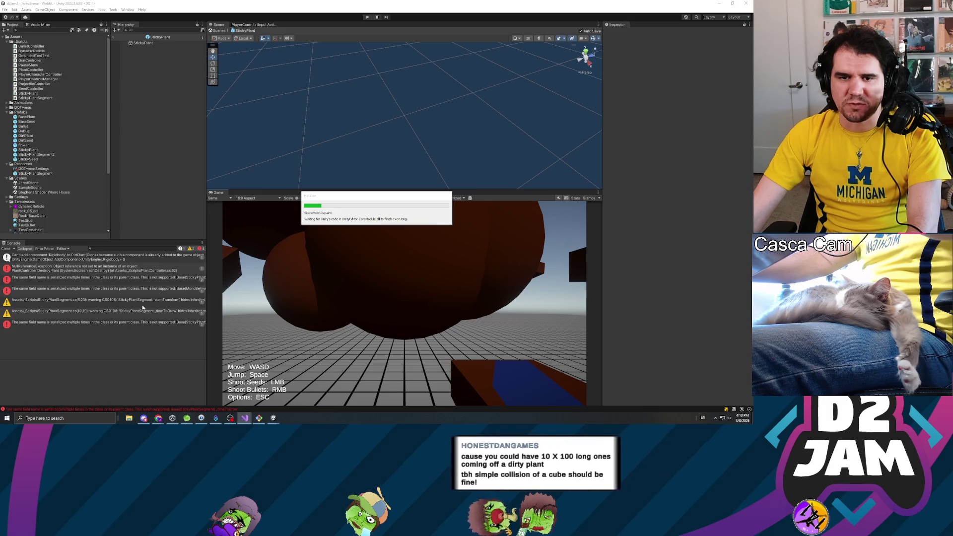
Inspect the duplicate serialized field error and pick out the _timeToGrow field name to fix.
{"action": "left_click", "coordinate": [151, 323]}
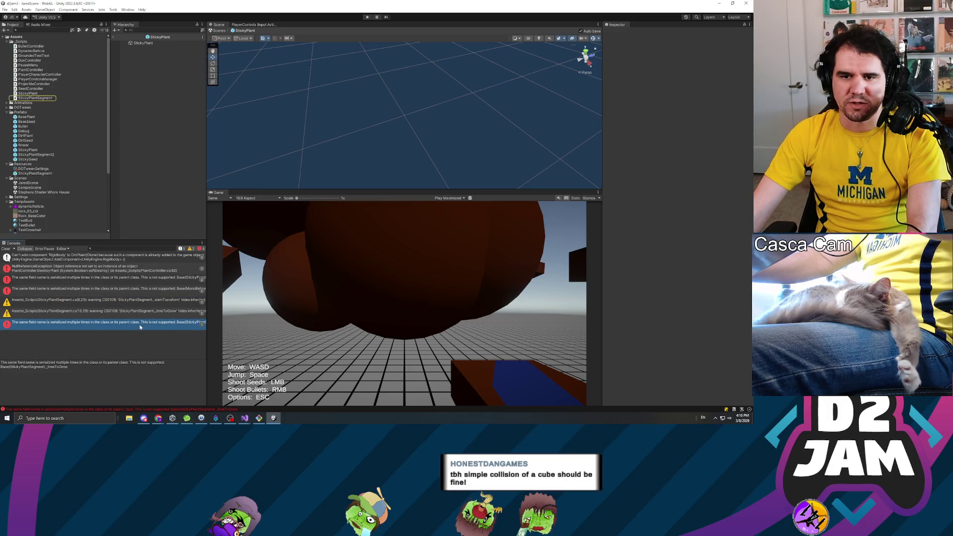
{"action": "double_click", "coordinate": [47, 368]}
{"action": "key", "text": "alt+Tab"}
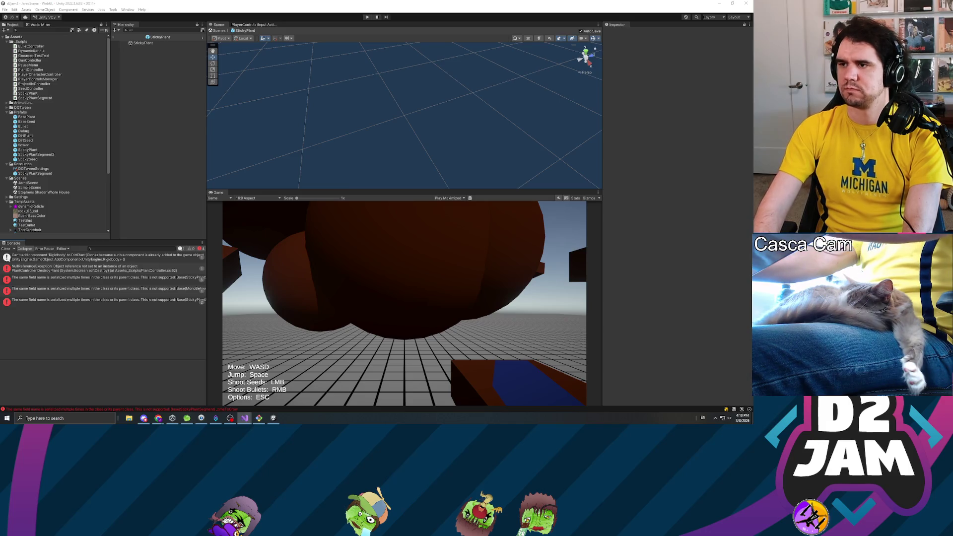
Bring Unity back to the front so the scripts recompile and the console errors clear.
{"action": "key", "text": "alt+Tab"}
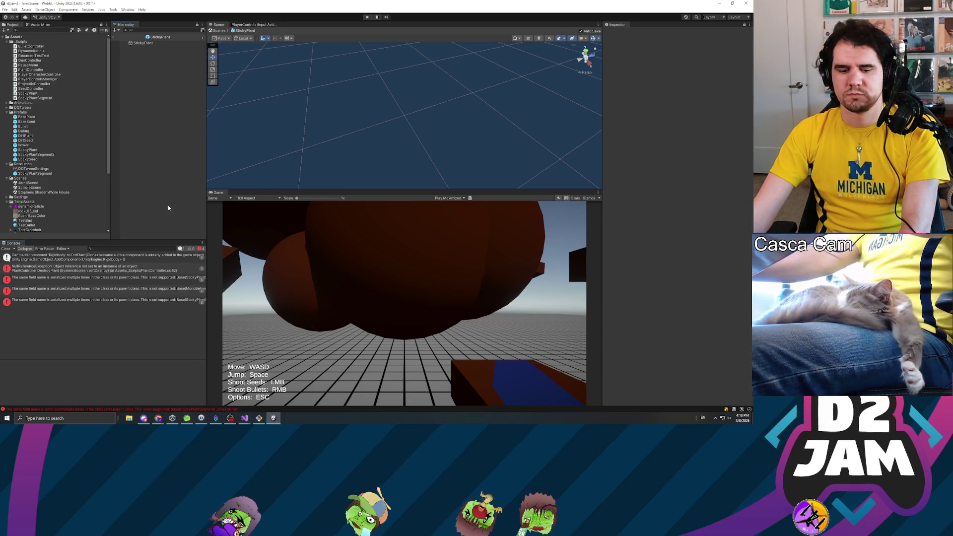
{"action": "key", "text": "alt+Tab"}
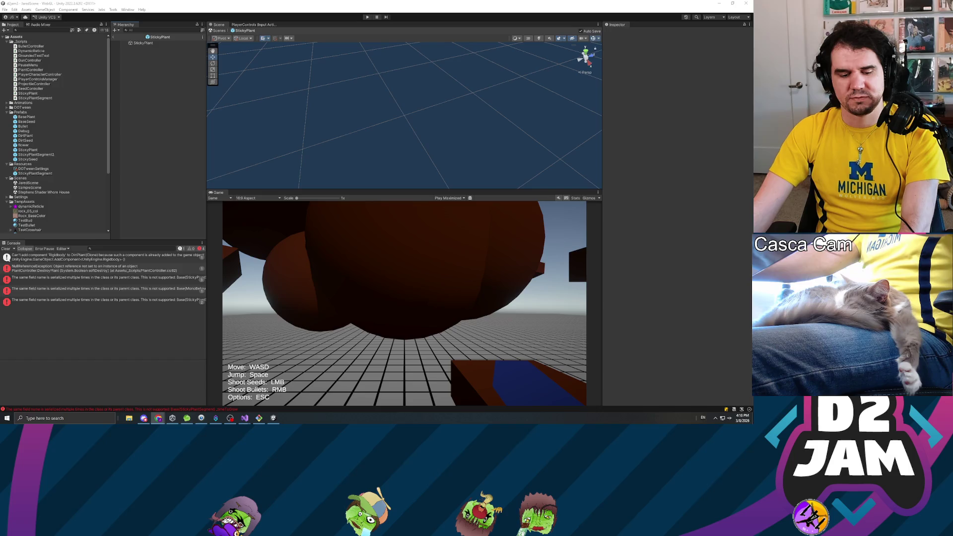
{"action": "left_click", "coordinate": [138, 185]}
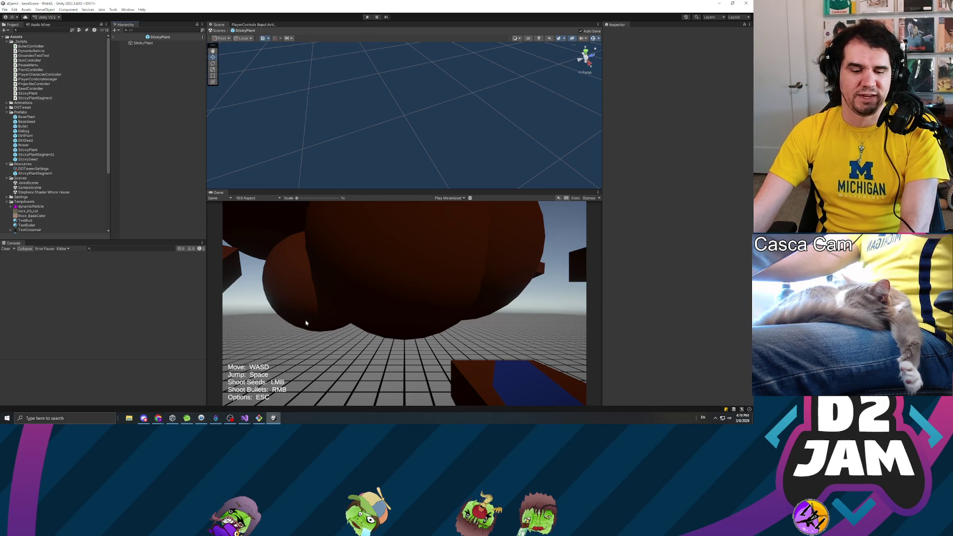
Tick Is Sticky on the StickyPlant prefab in the Inspector.
{"action": "left_click", "coordinate": [26, 122]}
{"action": "left_click", "coordinate": [74, 159]}
{"action": "left_click", "coordinate": [79, 149]}
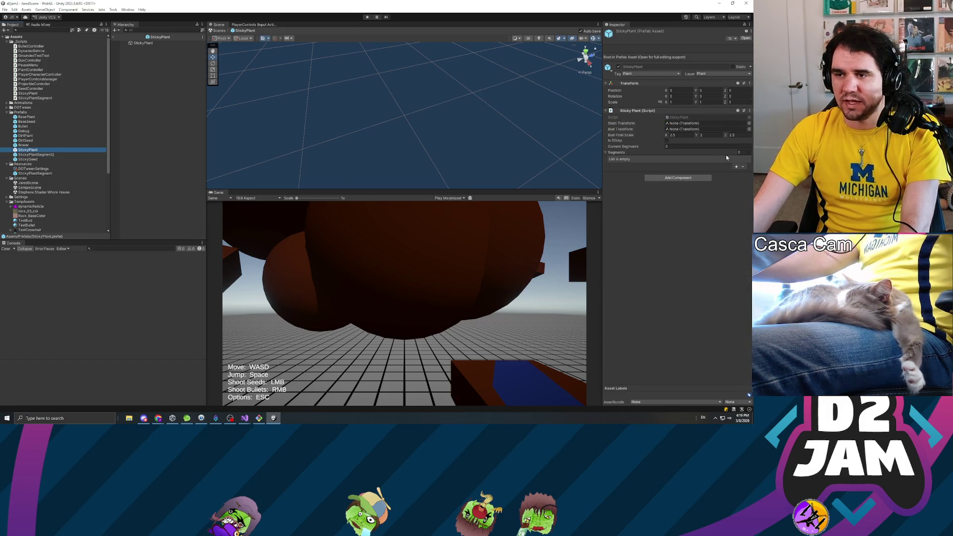
{"action": "left_click", "coordinate": [666, 141]}
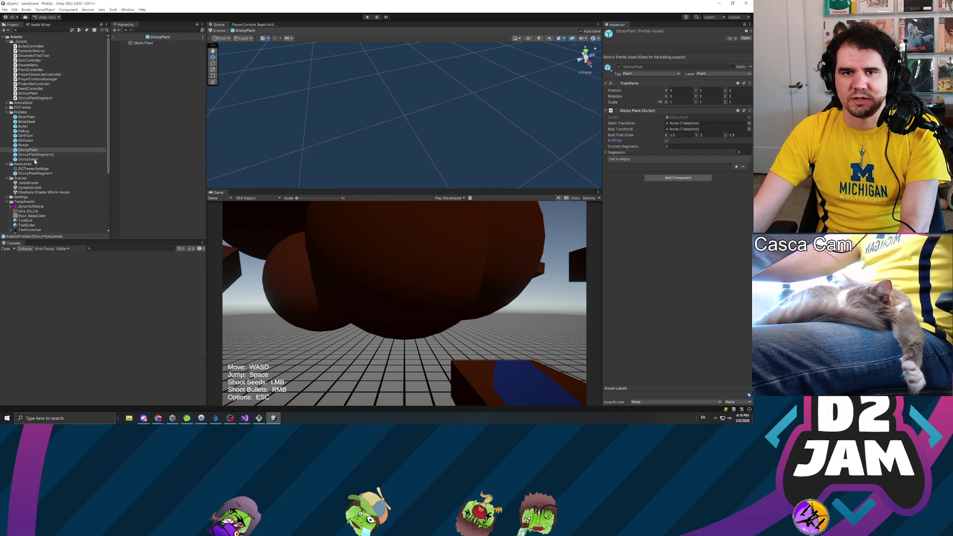
Tick Is Sticky on the StickyPlantSegment prefab as well.
{"action": "left_click", "coordinate": [35, 159]}
{"action": "left_click", "coordinate": [64, 174]}
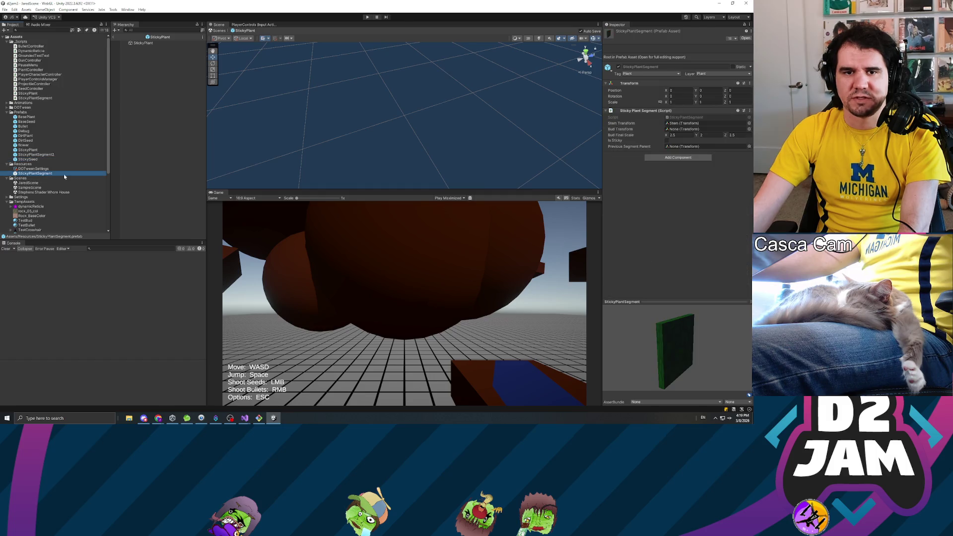
{"action": "left_click", "coordinate": [667, 141]}
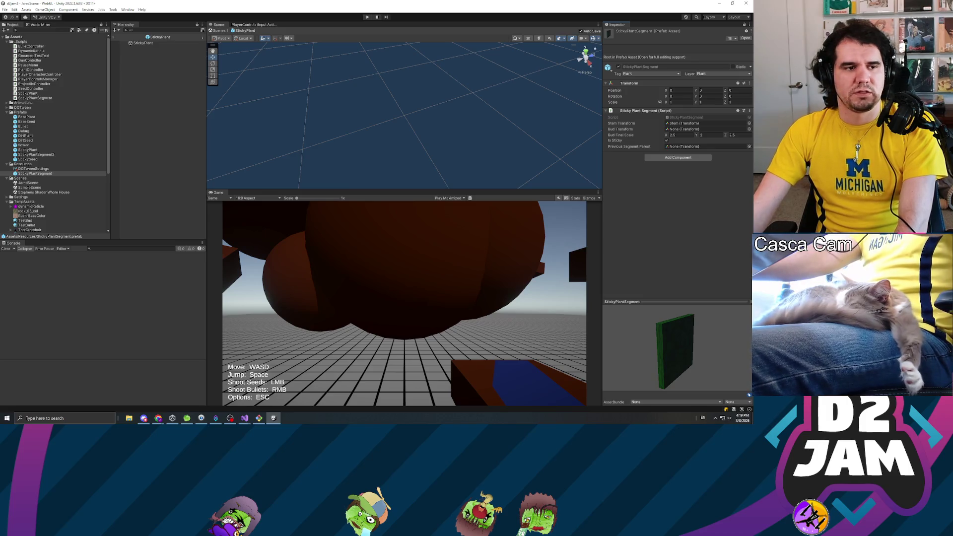
{"action": "left_click", "coordinate": [245, 418]}
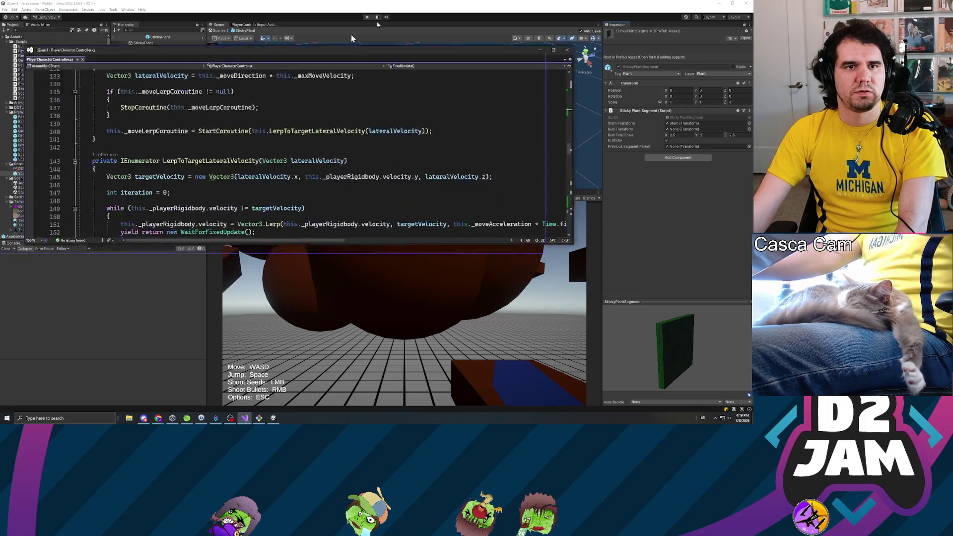
Delete the empty else block in PlayerCharacterController.cs.
{"action": "key", "text": "super+Up"}
{"action": "scroll", "coordinate": [377, 214], "scroll_direction": "down", "scroll_amount": 20}
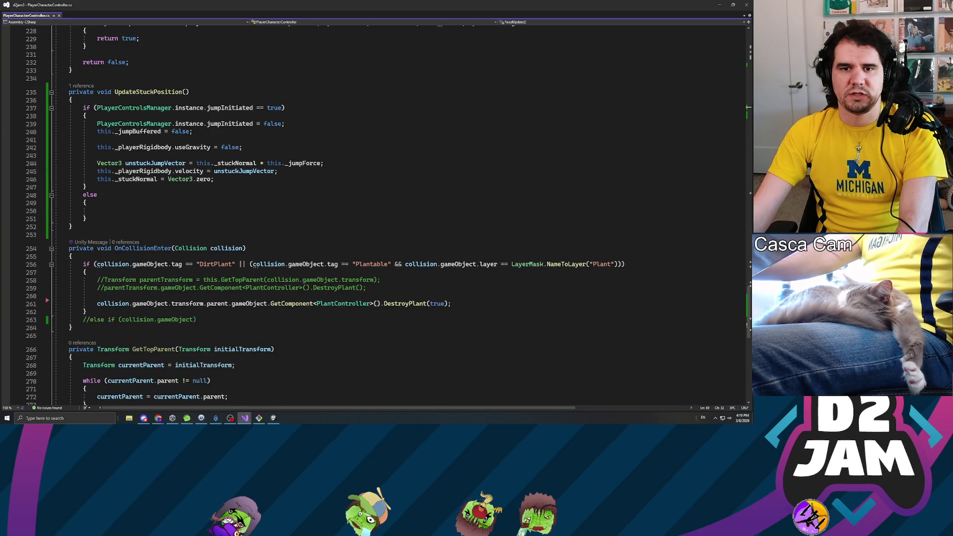
{"action": "left_click", "coordinate": [97, 211]}
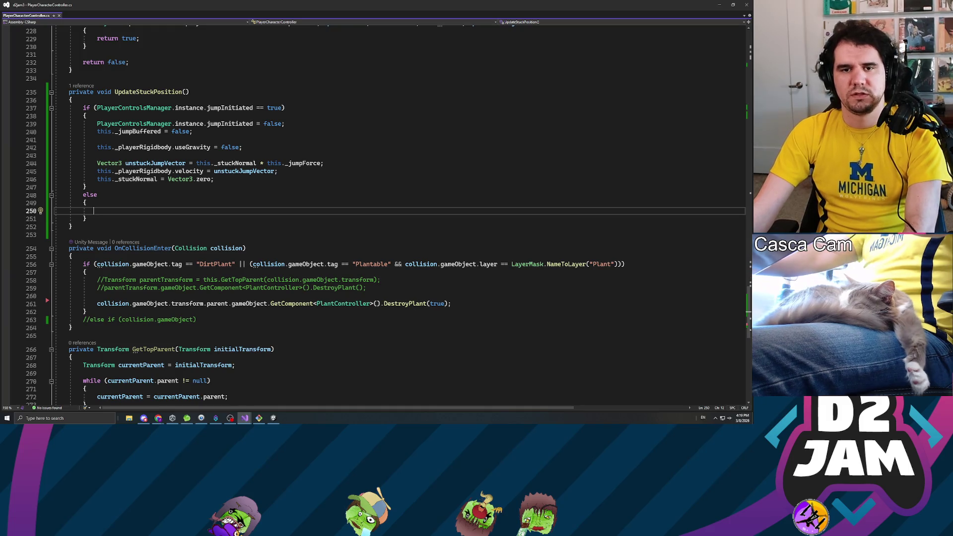
{"action": "left_click_drag", "start_coordinate": [37, 195], "coordinate": [36, 210]}
{"action": "key", "text": "End"}
{"action": "key", "text": "shift+Up"}
{"action": "key", "text": "shift+Up"}
{"action": "key", "text": "shift+Up"}
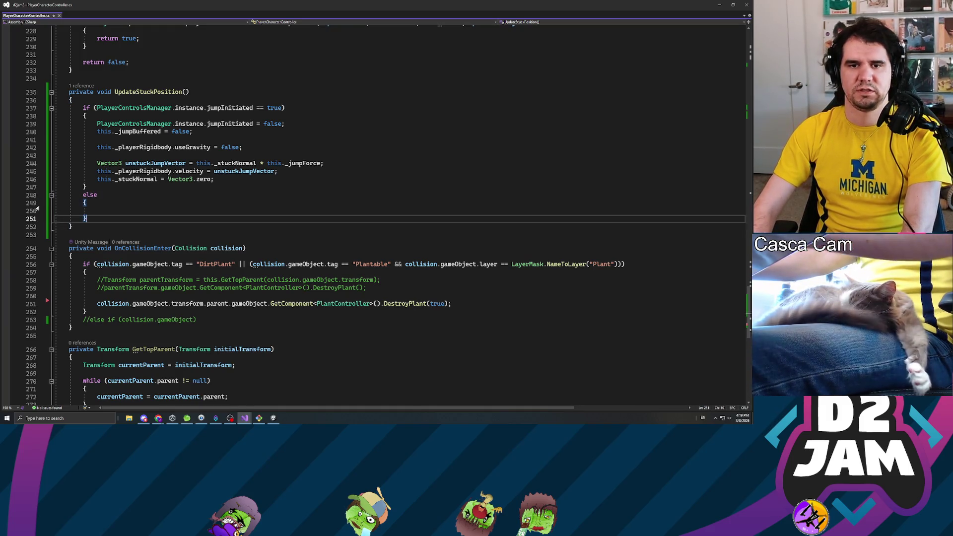
{"action": "key", "text": "BackSpace"}
{"action": "key", "text": "BackSpace"}
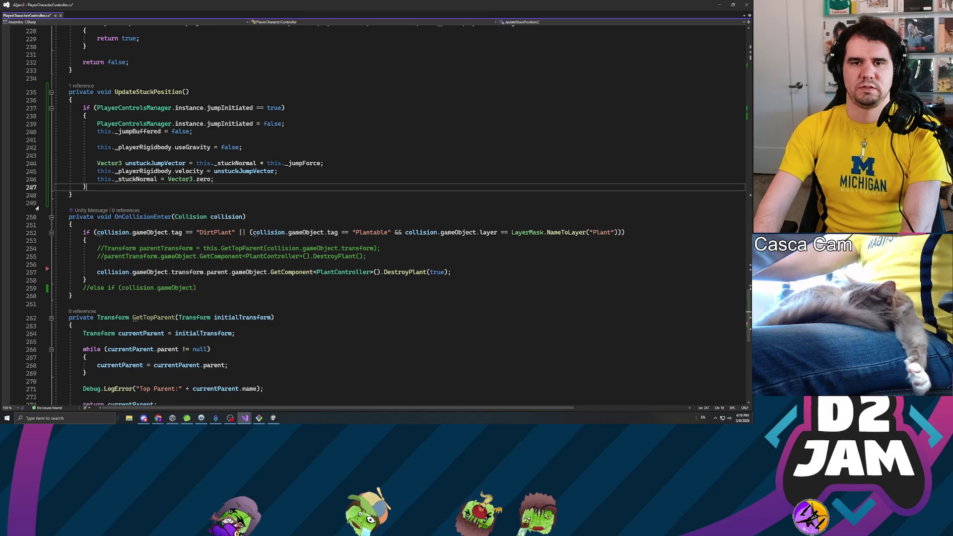
Uncomment the else-if and make it test collision tag == "Plant", opening its block.
{"action": "left_click", "coordinate": [90, 288]}
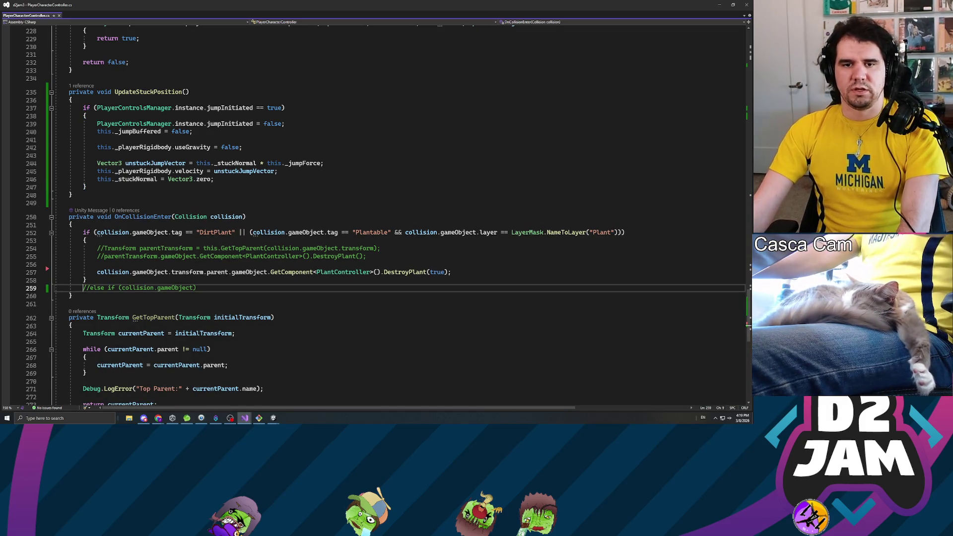
{"action": "key", "text": "BackSpace"}
{"action": "key", "text": "BackSpace"}
{"action": "left_click", "coordinate": [187, 288]}
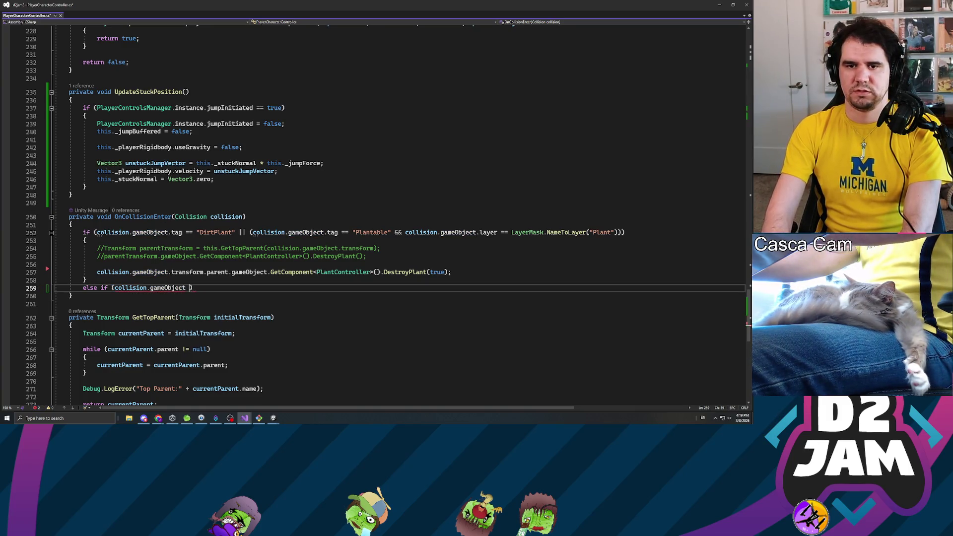
{"action": "type", "text": ".tag == "}
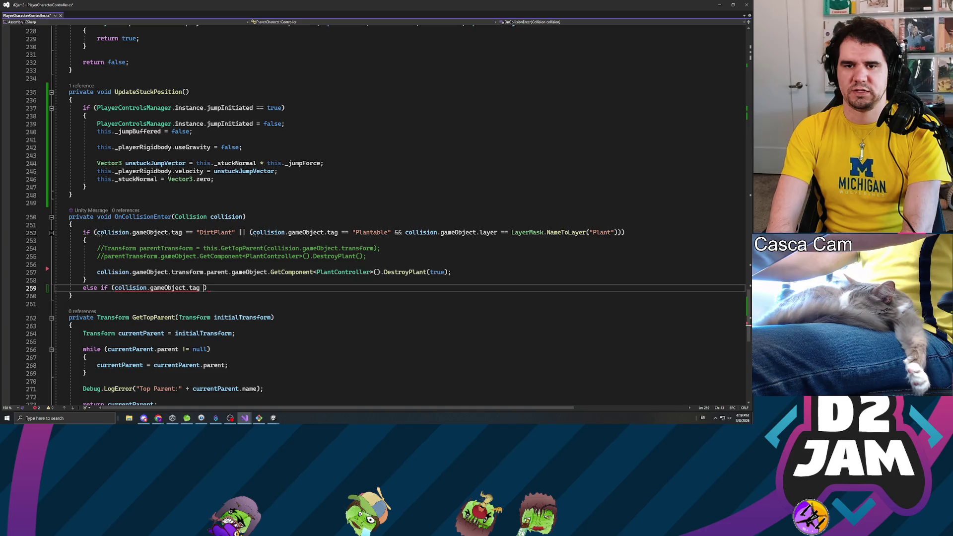
{"action": "type", "text": "\"Plant"}
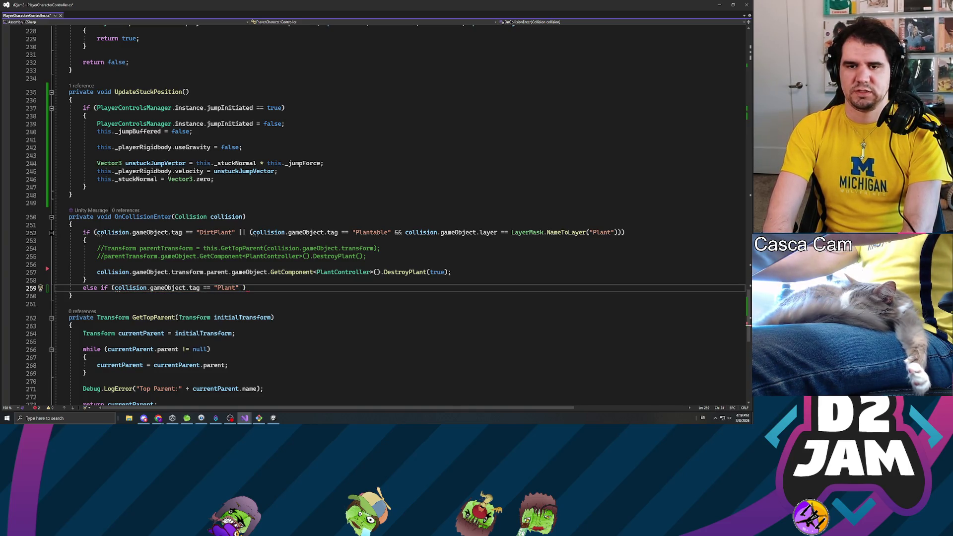
{"action": "key", "text": "End"}
{"action": "key", "text": "Return"}
{"action": "type", "text": "{"}
{"action": "key", "text": "Return"}
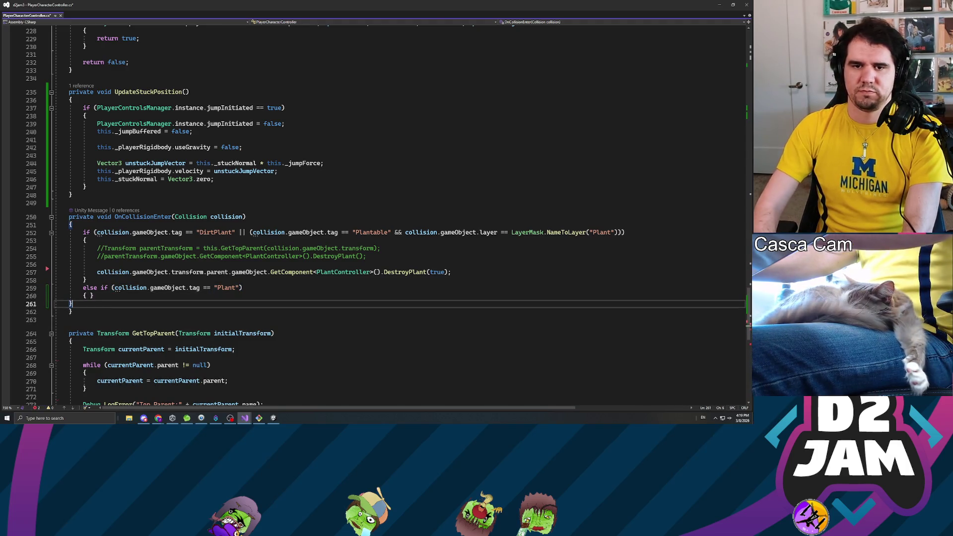
{"action": "key", "text": "Return"}
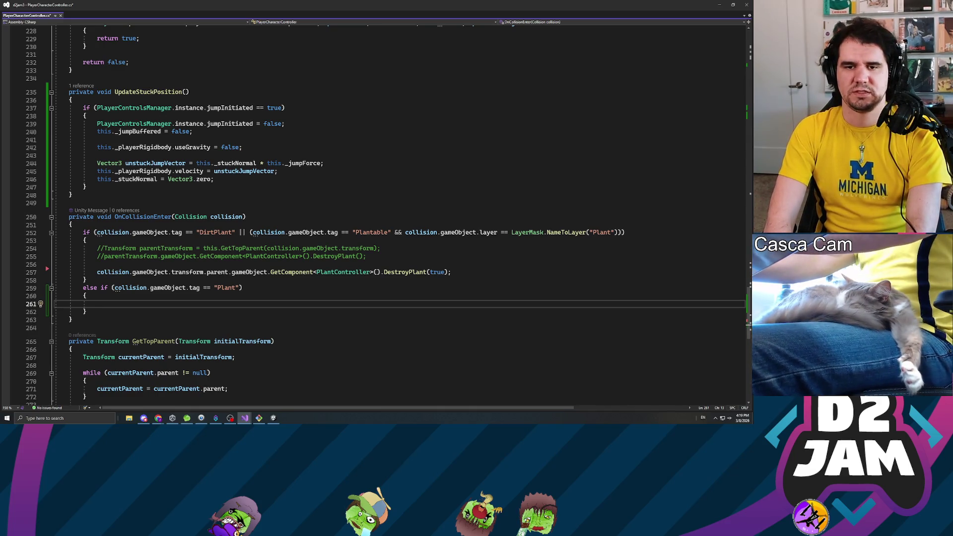
Add an if (collision.gameObject.GetComponent<PlantController>().isSticky) check with an empty block.
{"action": "type", "text": "coll"}
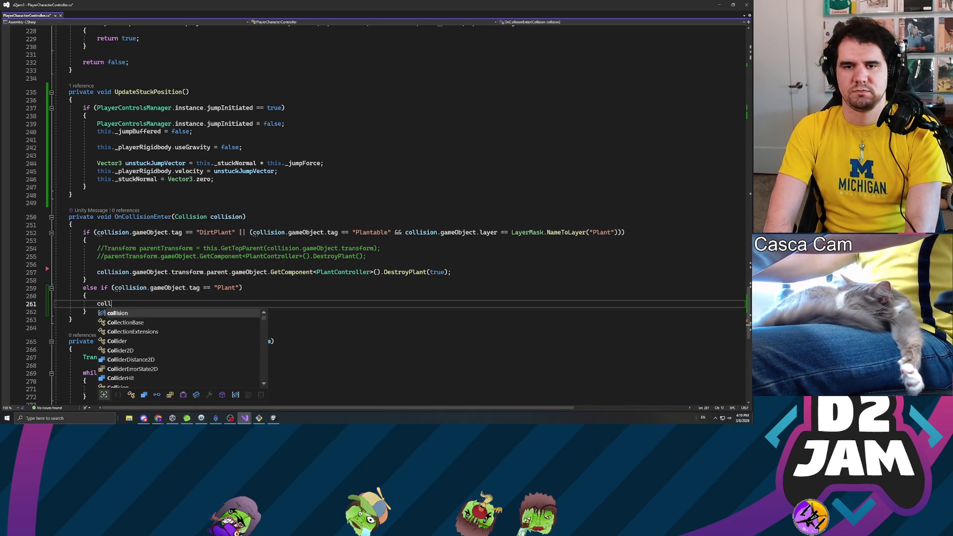
{"action": "type", "text": "ision.gameOb"}
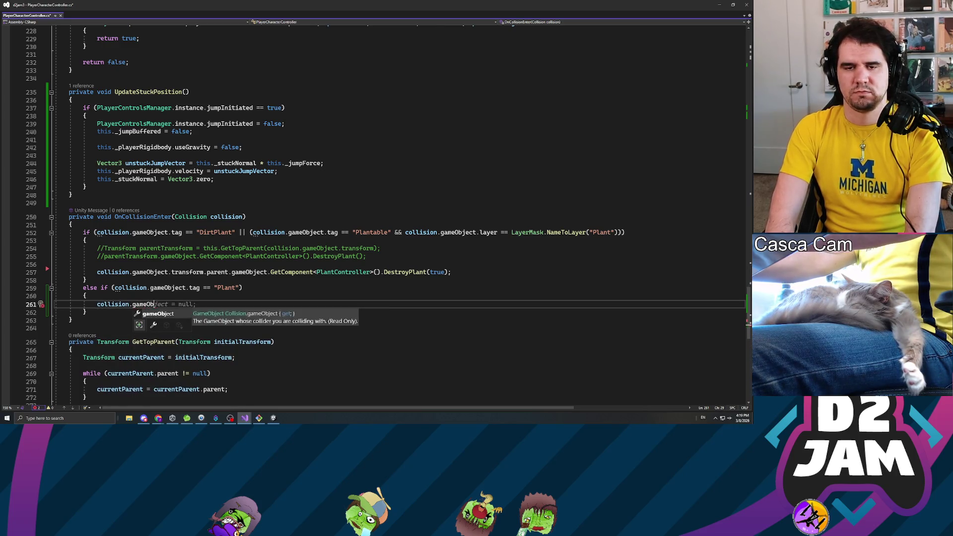
{"action": "key", "text": "Tab"}
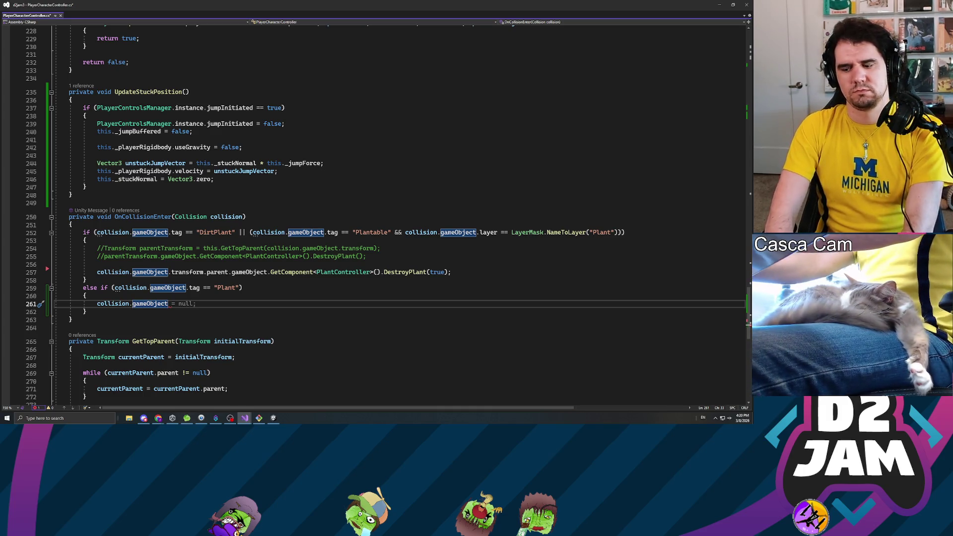
{"action": "key", "text": "shift+Home"}
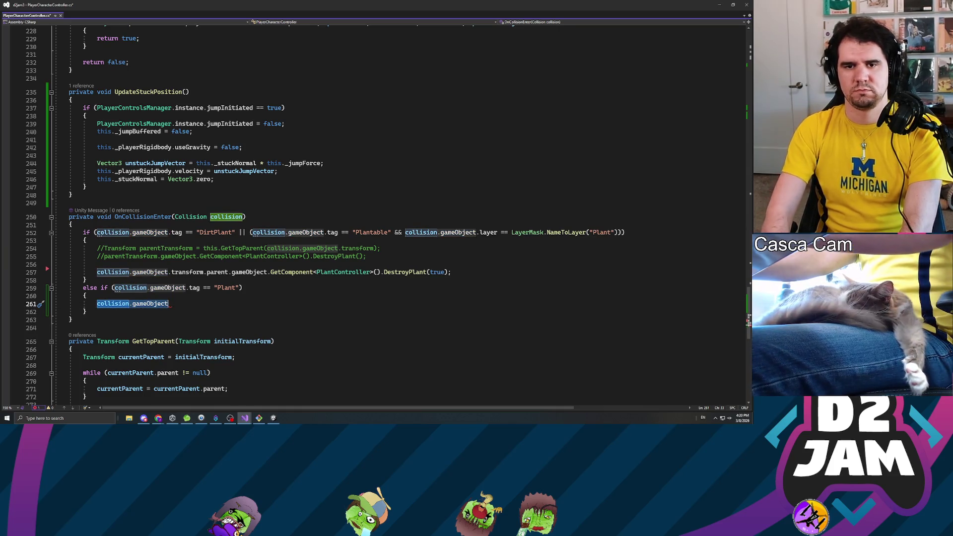
{"action": "key", "text": "BackSpace"}
{"action": "type", "text": "if ("}
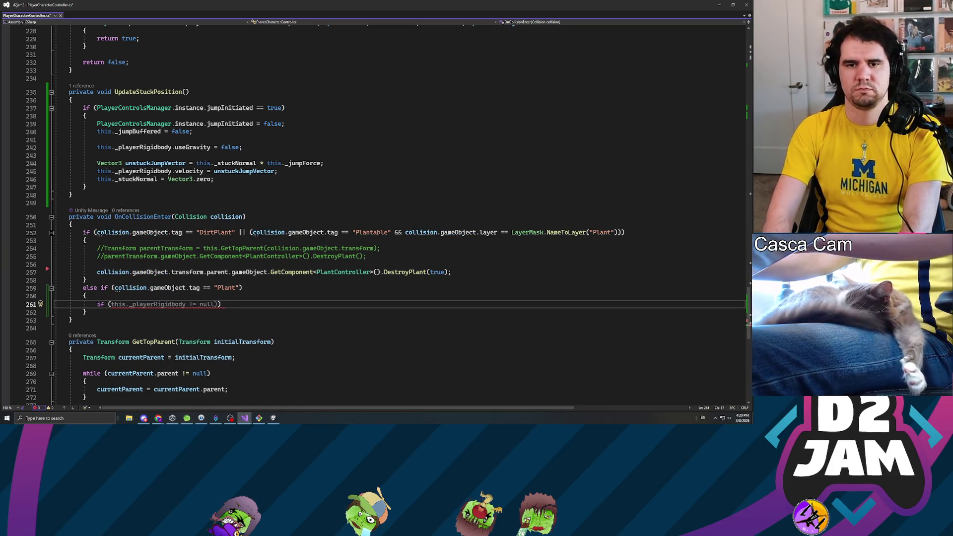
{"action": "type", "text": "collision.gameObject."}
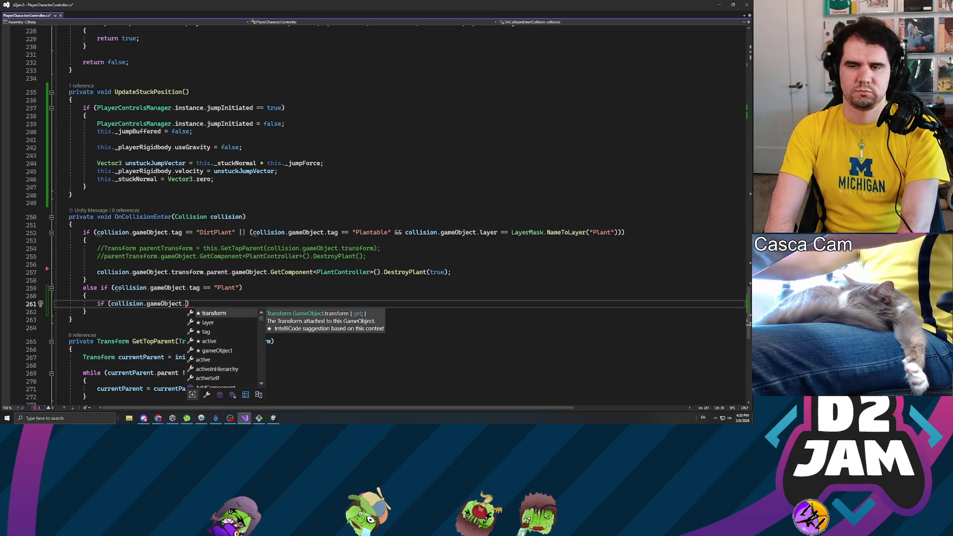
{"action": "type", "text": "GetComponent<"}
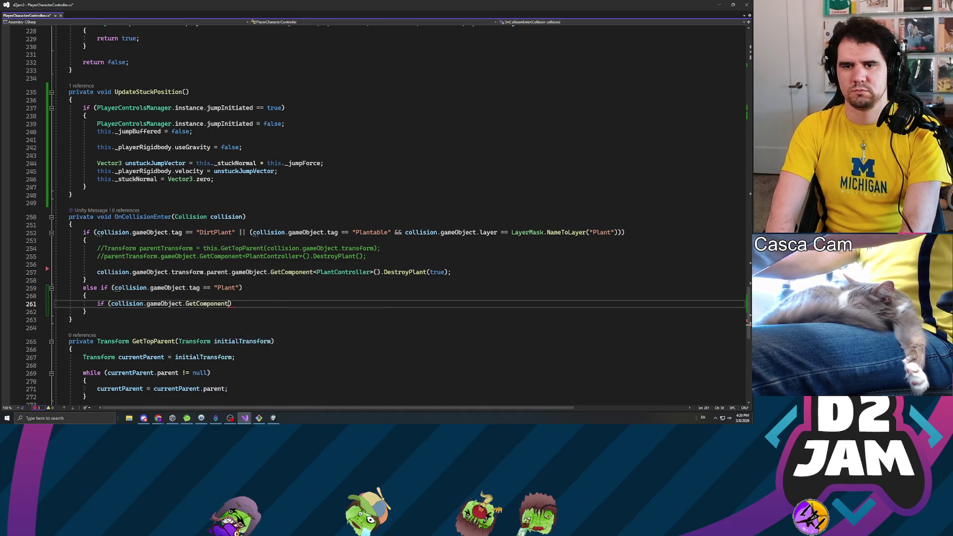
{"action": "type", "text": "Plant"}
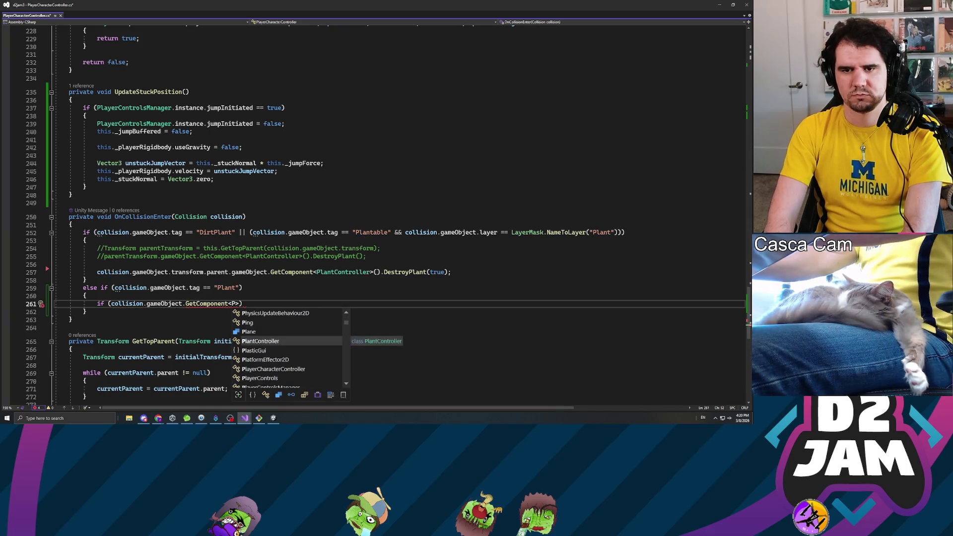
{"action": "type", "text": "Controller>()"}
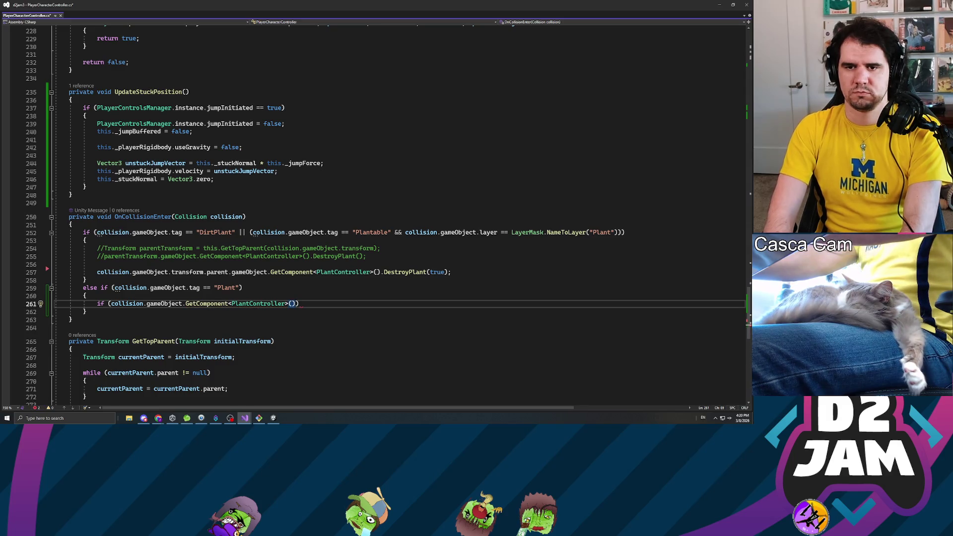
{"action": "type", "text": ".isSticky"}
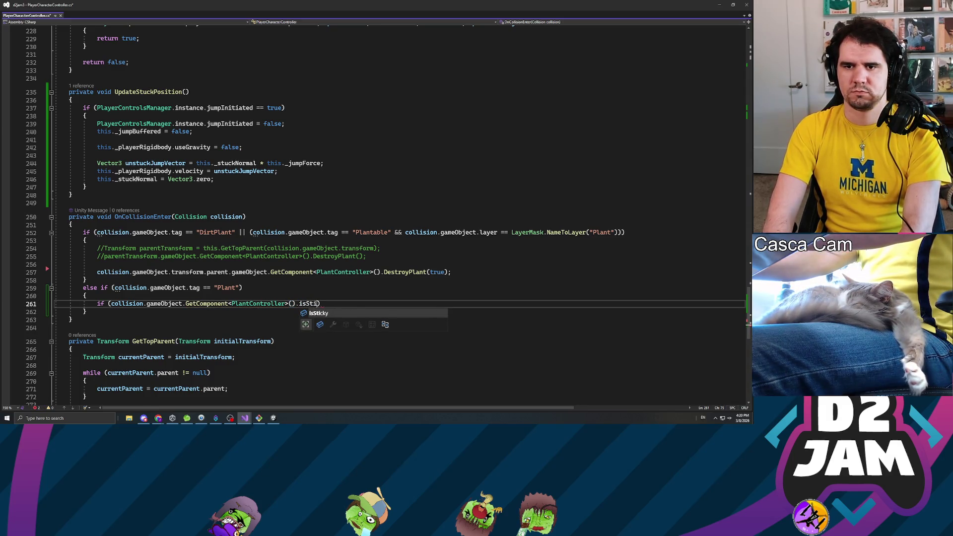
{"action": "type", "text": ")"}
{"action": "key", "text": "Return"}
{"action": "type", "text": "{"}
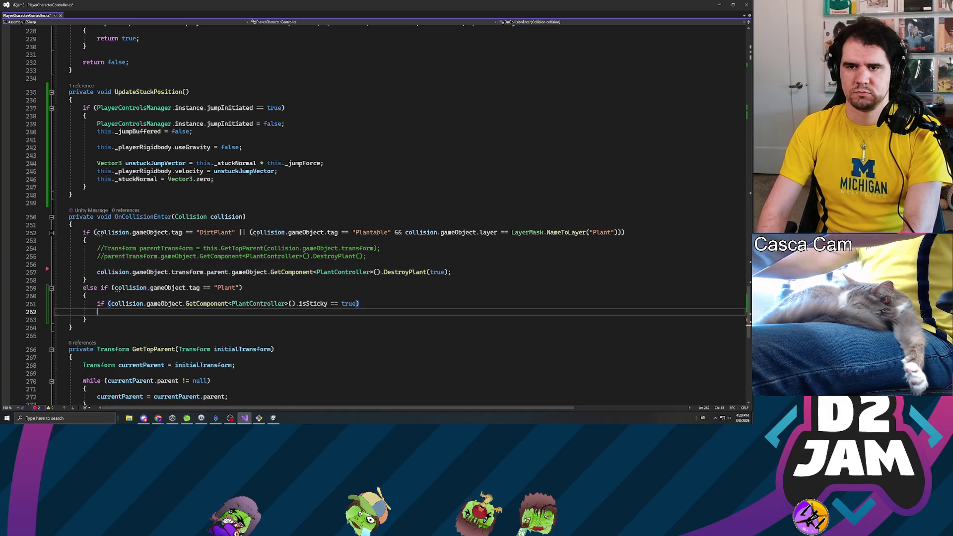
{"action": "key", "text": "Return"}
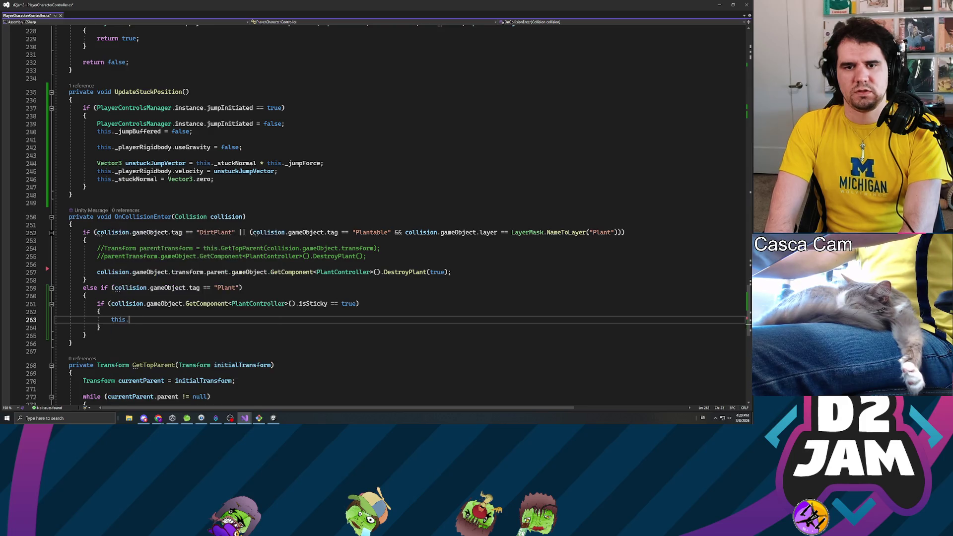
Parent the player to the collided plant: this.gameObject.transform.parent = collision.gameObject.transform.
{"action": "type", "text": "this.gameObject.transfo"}
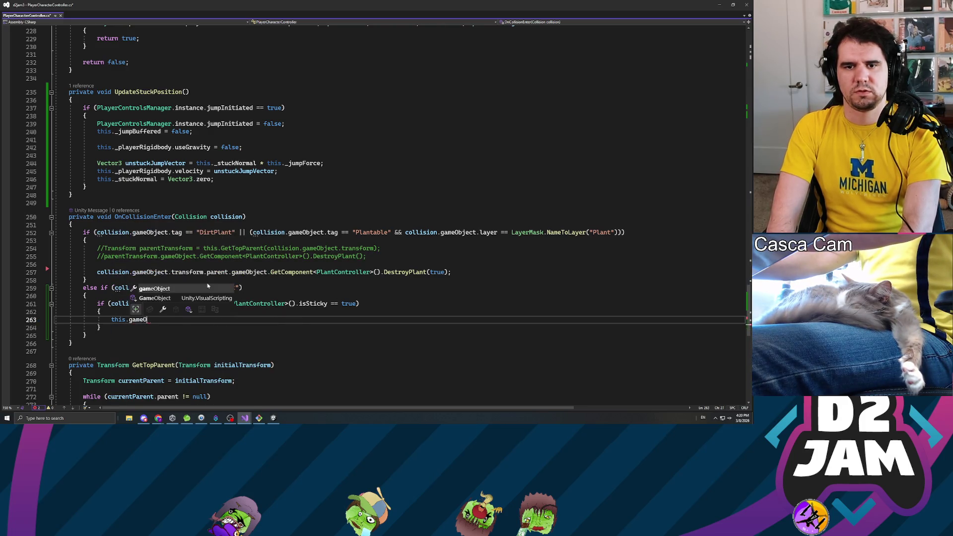
{"action": "type", "text": "rm."}
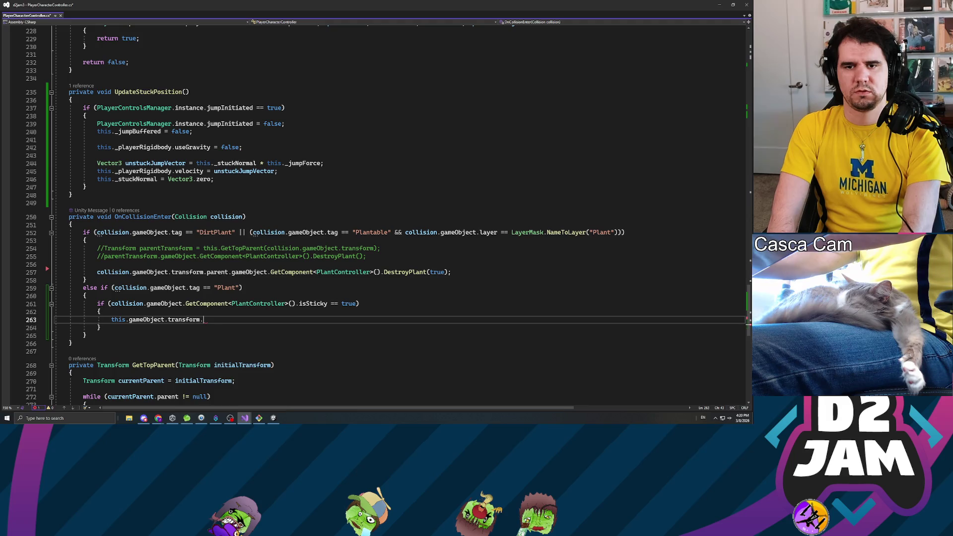
{"action": "type", "text": "parent ="}
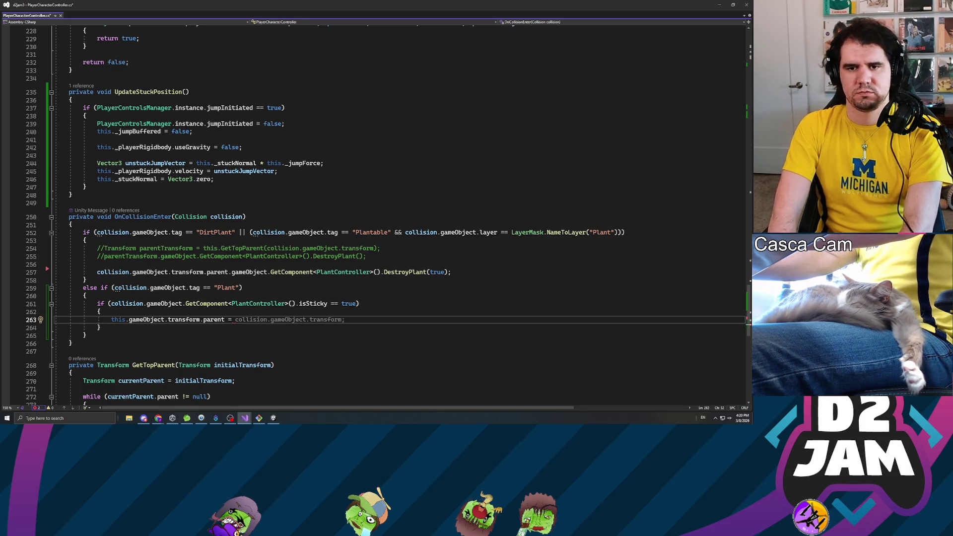
{"action": "type", "text": "col"}
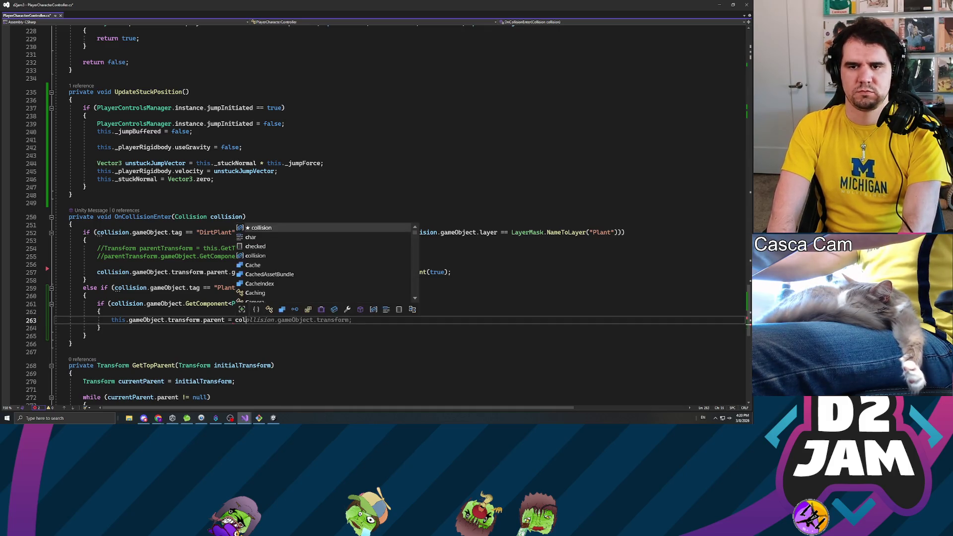
{"action": "type", "text": "lision.gameObject.transform;"}
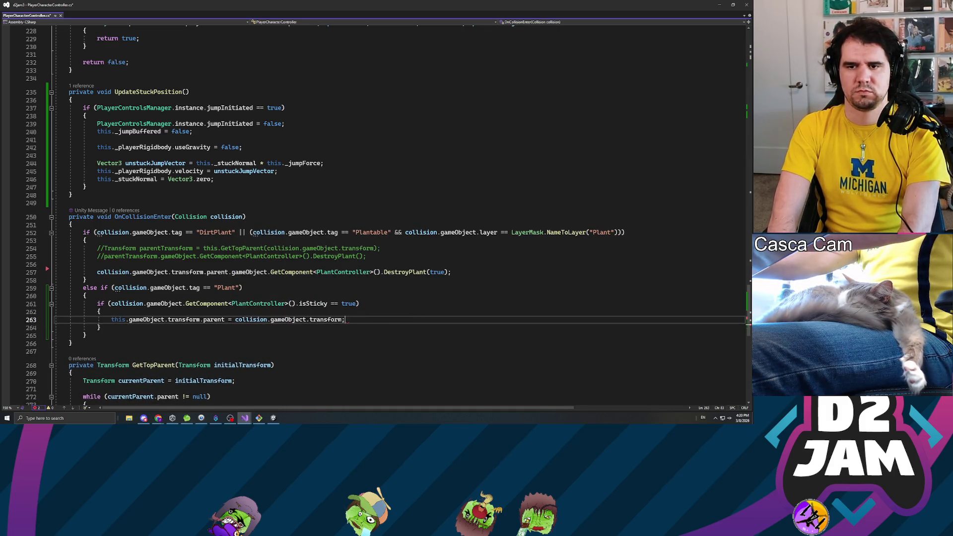
{"action": "key", "text": "Return"}
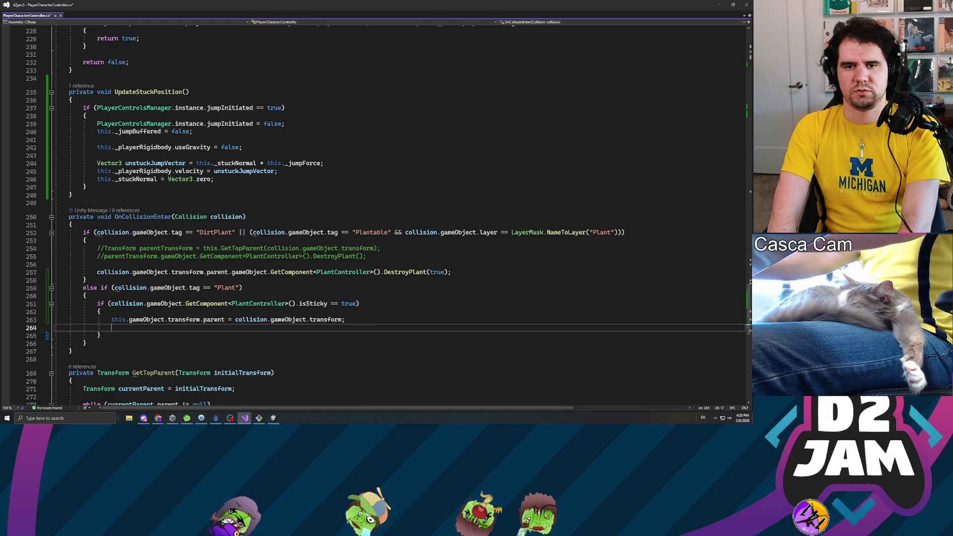
Set this._stuckNormal = collision.contacts[0].normal on the next line.
{"action": "type", "text": "this._stick"}
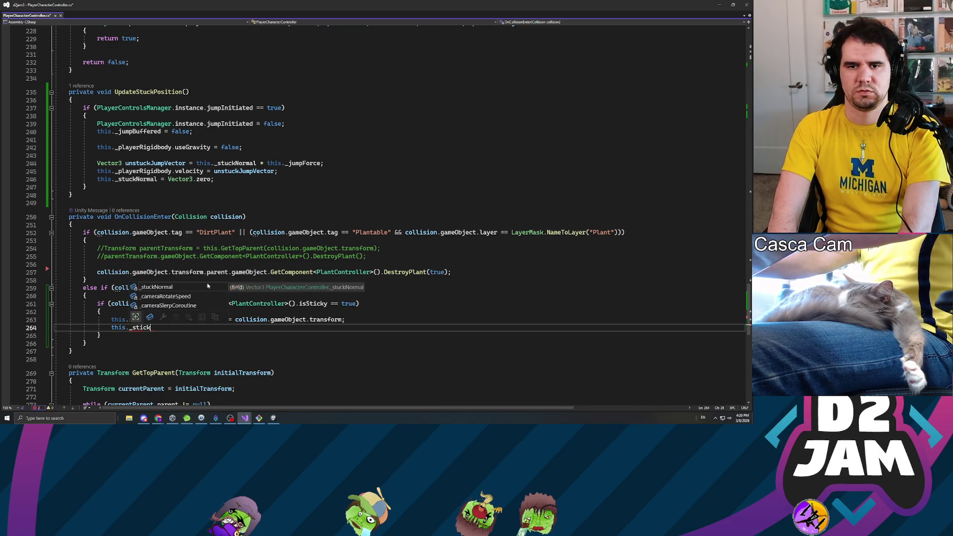
{"action": "key", "text": "Tab"}
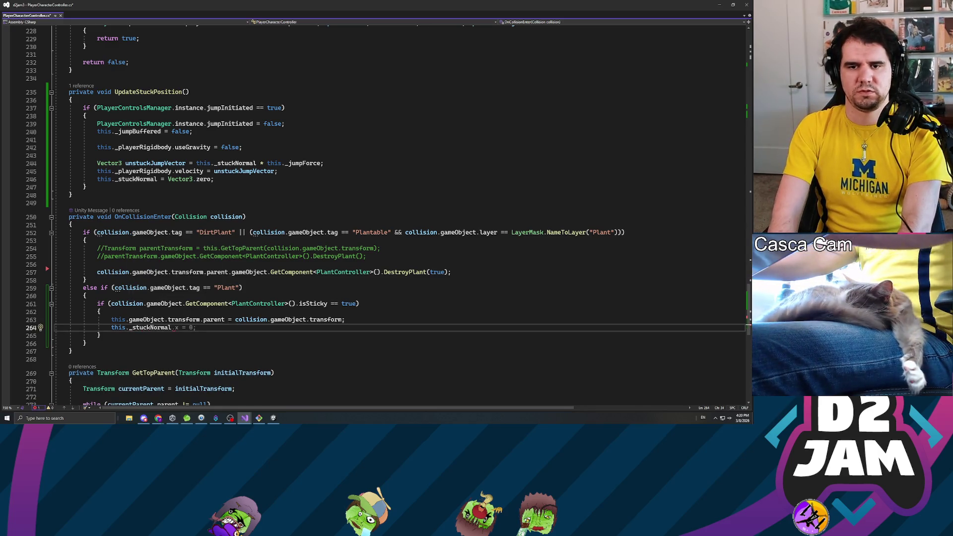
{"action": "type", "text": " = collis"}
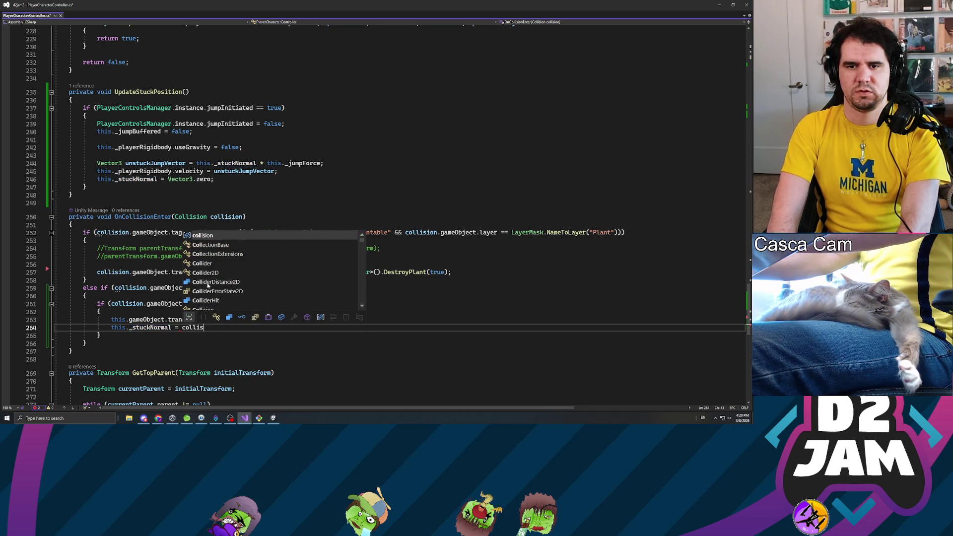
{"action": "key", "text": "Tab"}
{"action": "type", "text": ".con"}
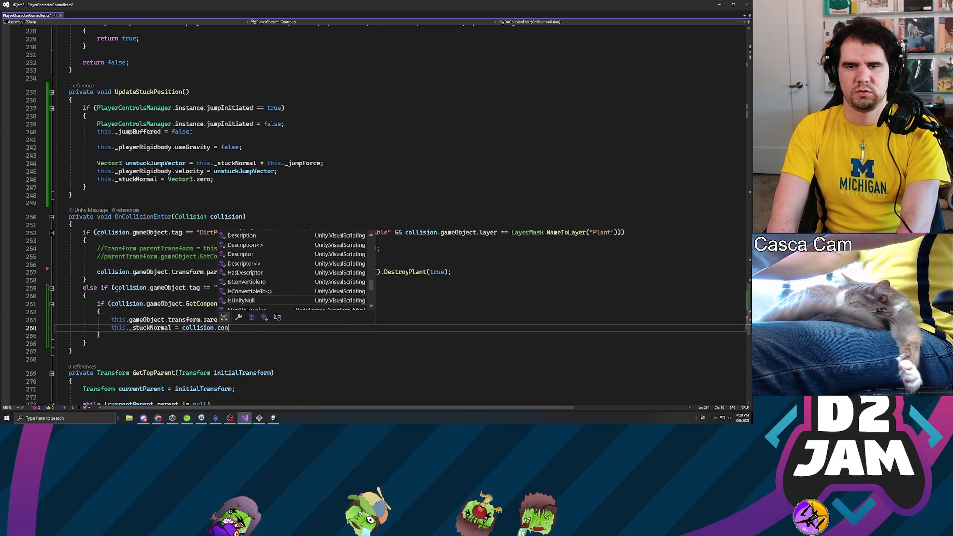
{"action": "type", "text": "tac"}
{"action": "key", "text": "Tab"}
{"action": "type", "text": "[0].n"}
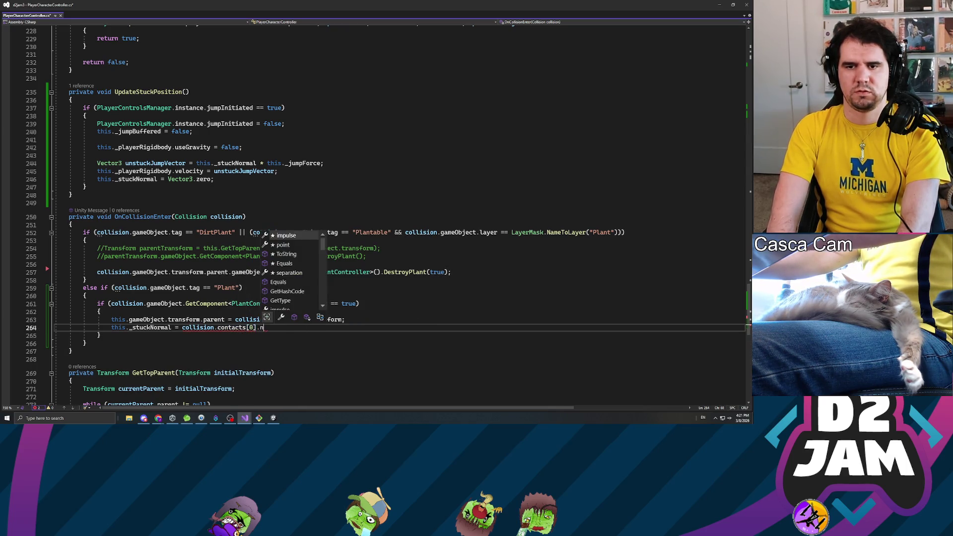
{"action": "type", "text": "ormal;"}
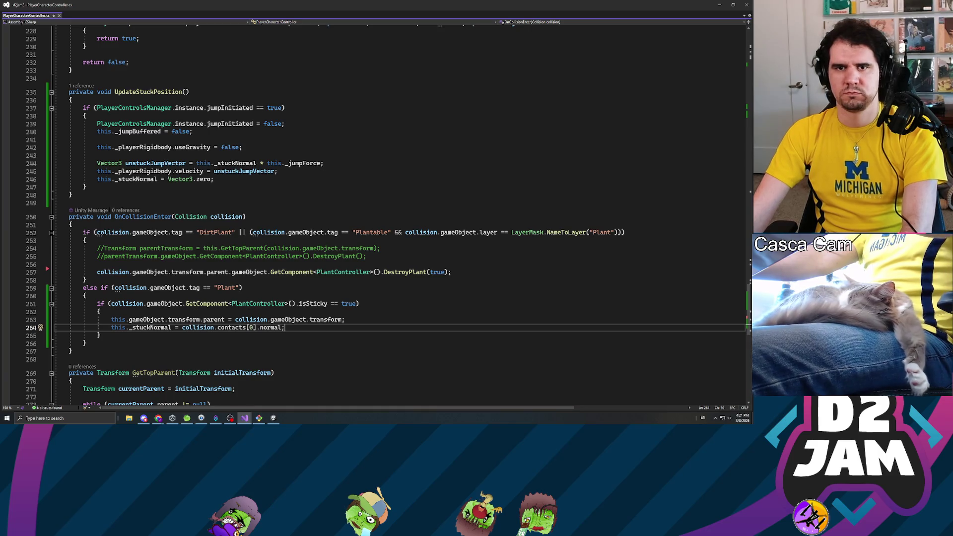
{"action": "scroll", "coordinate": [382, 218], "scroll_direction": "up", "scroll_amount": 9}
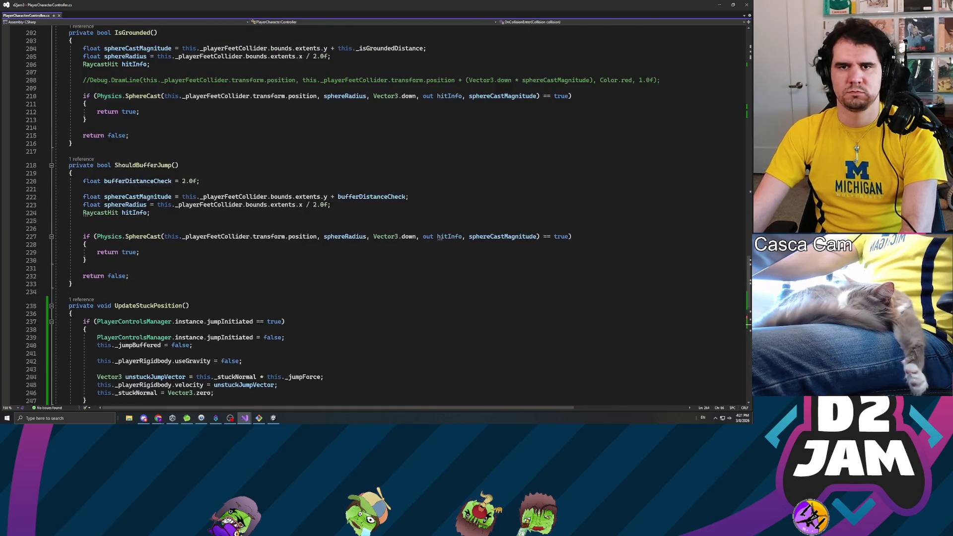
Review the isSticky parenting code and UpdateStuckPosition's Vector3.zero reset, then switch to Unity.
{"action": "scroll", "coordinate": [382, 218], "scroll_direction": "up", "scroll_amount": 6}
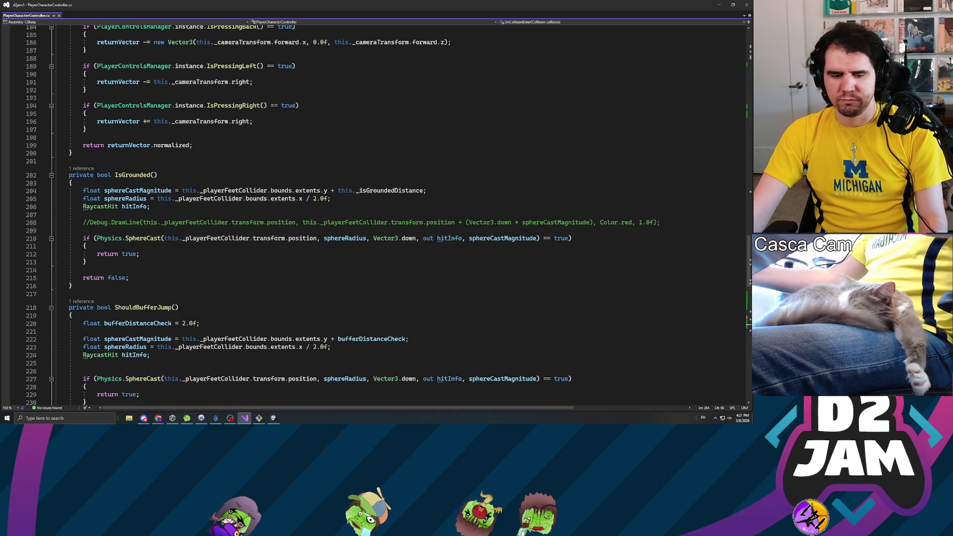
{"action": "scroll", "coordinate": [377, 213], "scroll_direction": "down", "scroll_amount": 13}
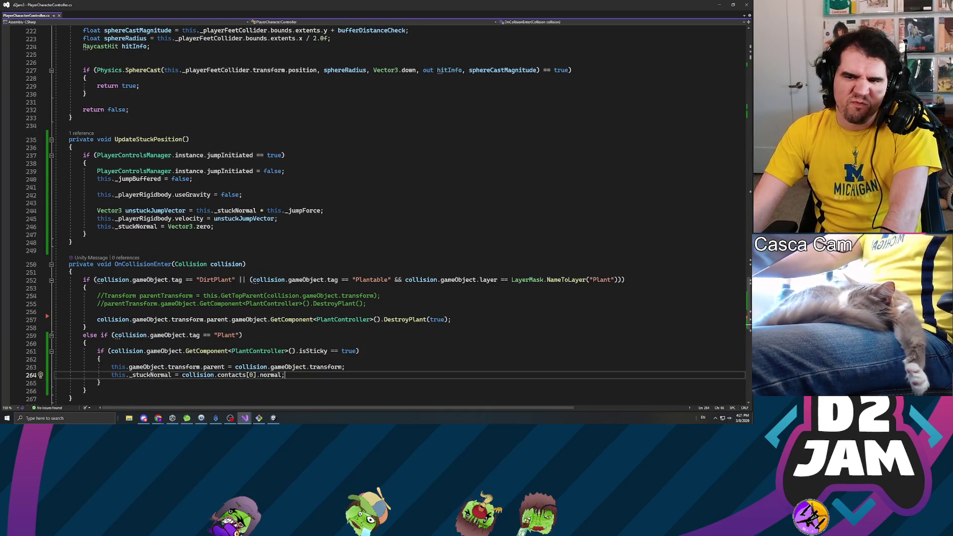
{"action": "double_click", "coordinate": [271, 375]}
{"action": "double_click", "coordinate": [323, 368]}
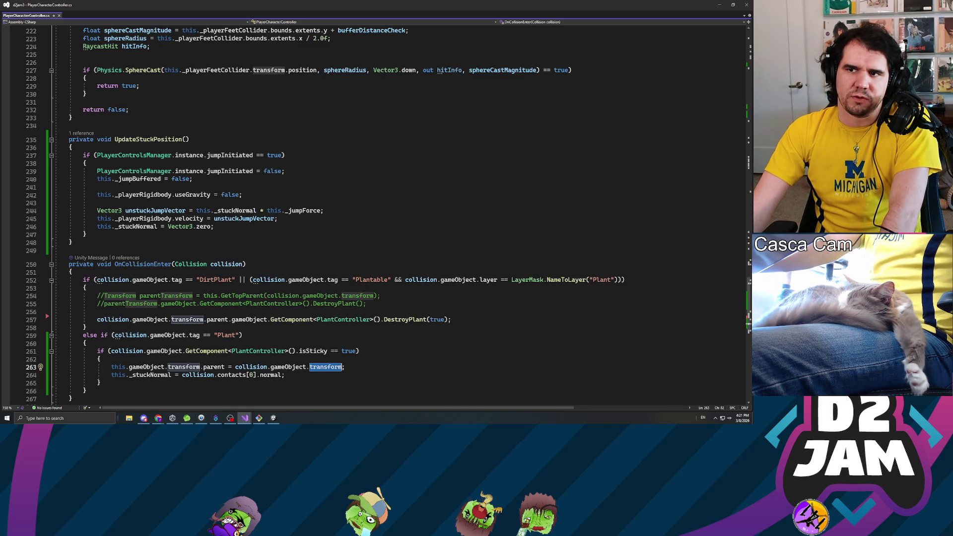
{"action": "key", "text": "Up"}
{"action": "key", "text": "Up"}
{"action": "key", "text": "End"}
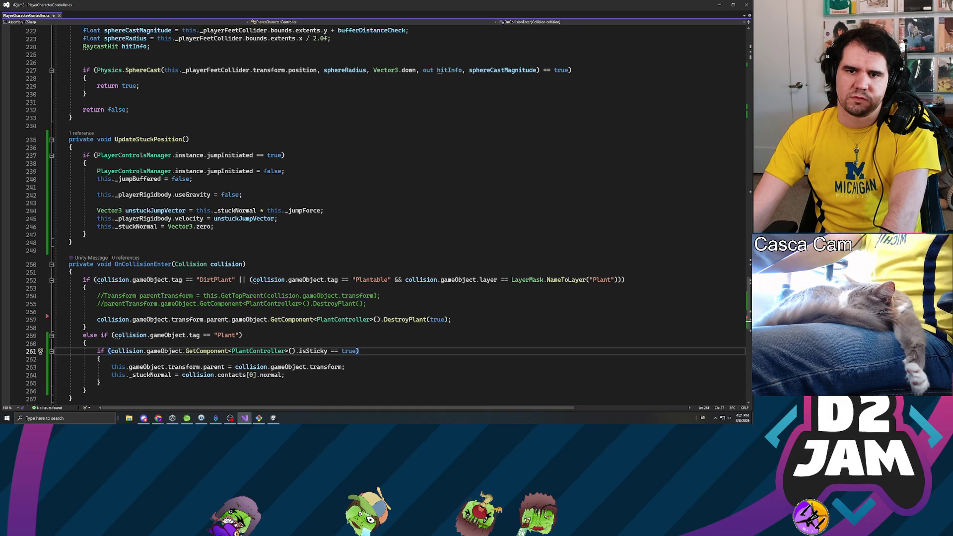
{"action": "left_click", "coordinate": [214, 226]}
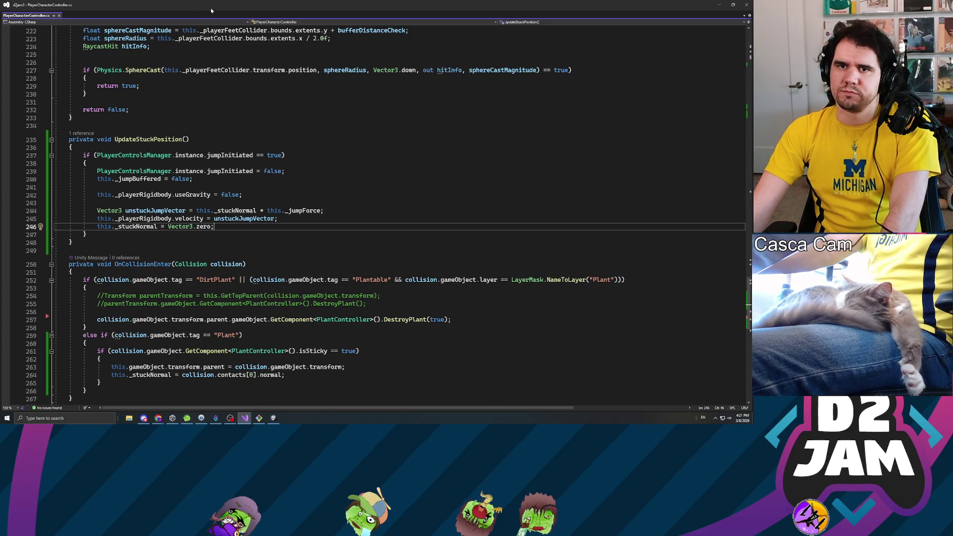
{"action": "key", "text": "alt+Tab"}
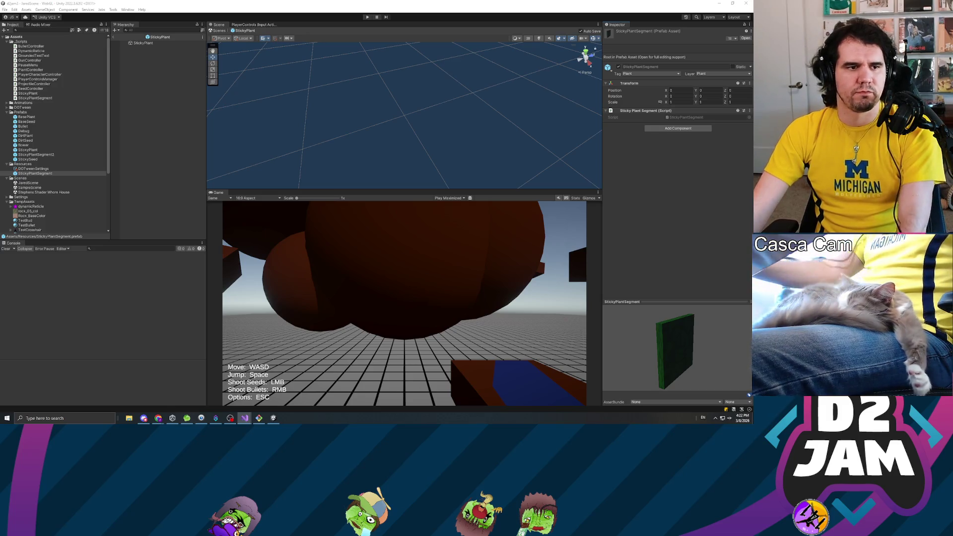
Go back to PlayerCharacterController.cs in Visual Studio after checking the StickyPlantSegment prefab.
{"action": "key", "text": "alt+Tab"}
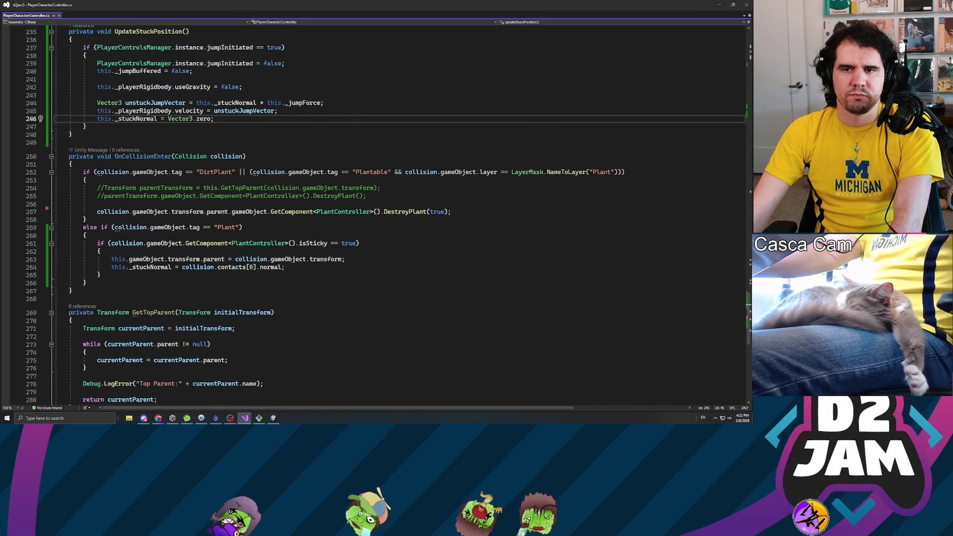
Look over the Plant collision branch and the GetTopParent helper's body, then minimize Visual Studio.
{"action": "left_click", "coordinate": [307, 259]}
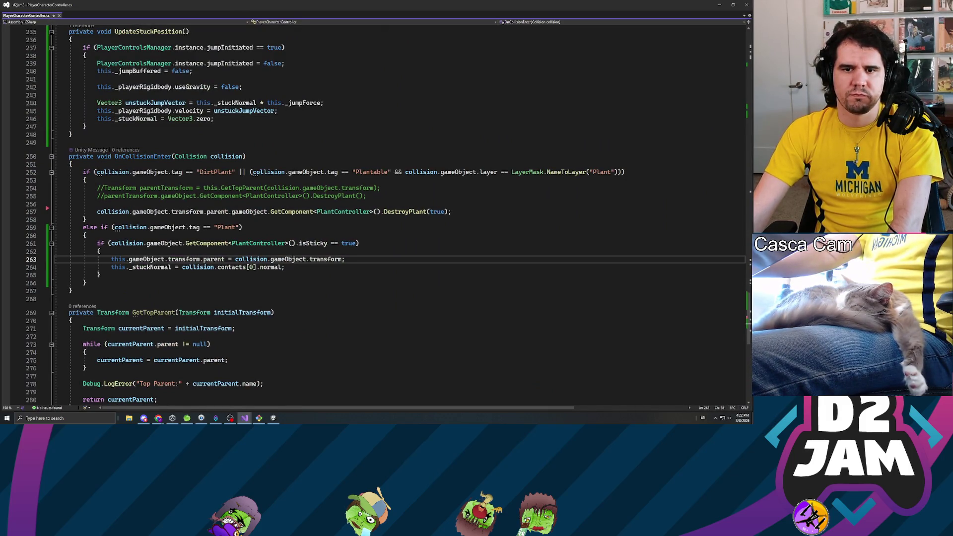
{"action": "key", "text": "alt+Tab"}
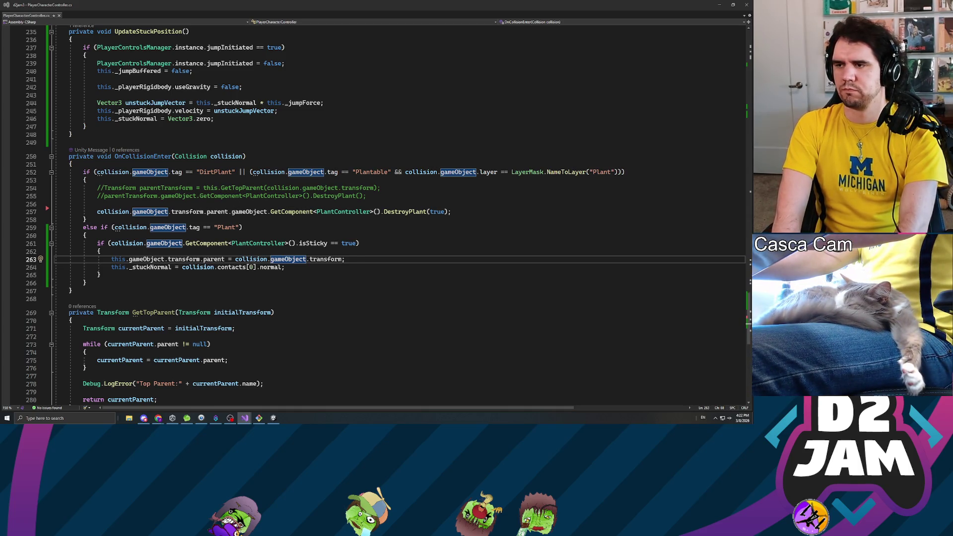
{"action": "key", "text": "Up"}
{"action": "key", "text": "Up"}
{"action": "key", "text": "Up"}
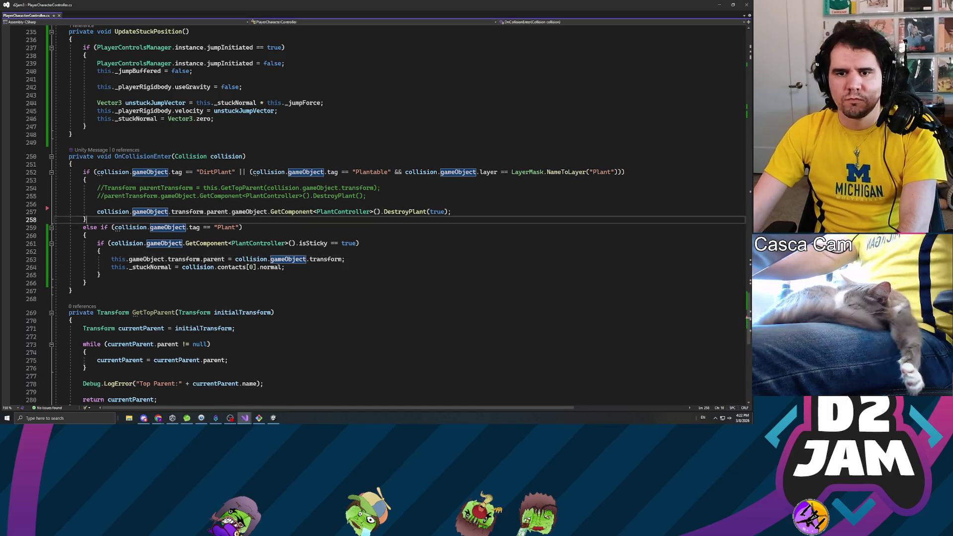
{"action": "scroll", "coordinate": [377, 213], "scroll_direction": "down", "scroll_amount": 5}
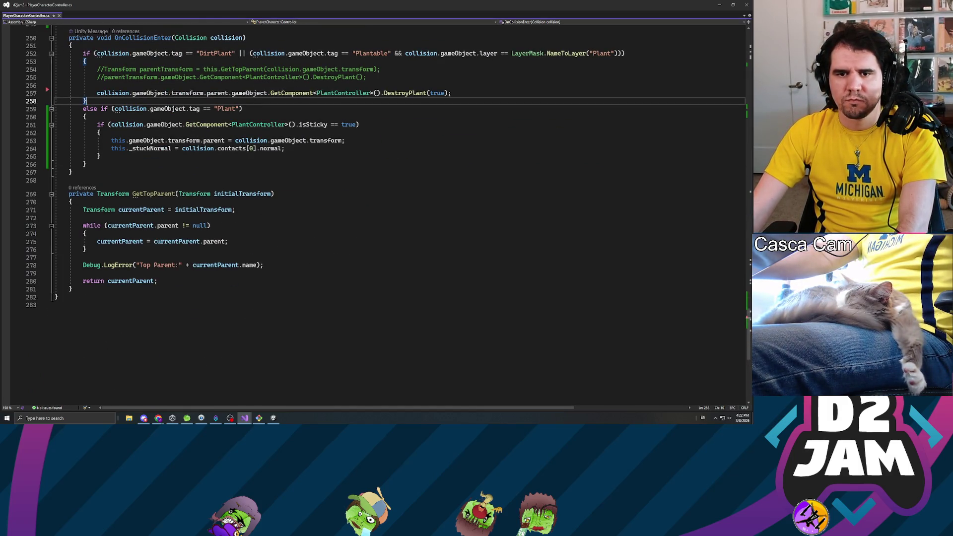
{"action": "left_click_drag", "start_coordinate": [158, 281], "coordinate": [83, 210]}
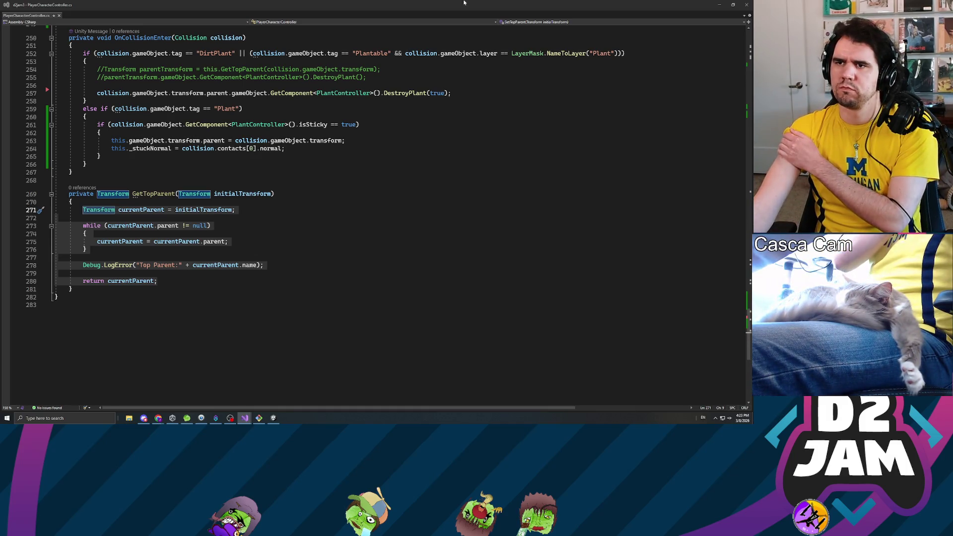
{"action": "key", "text": "super+Down"}
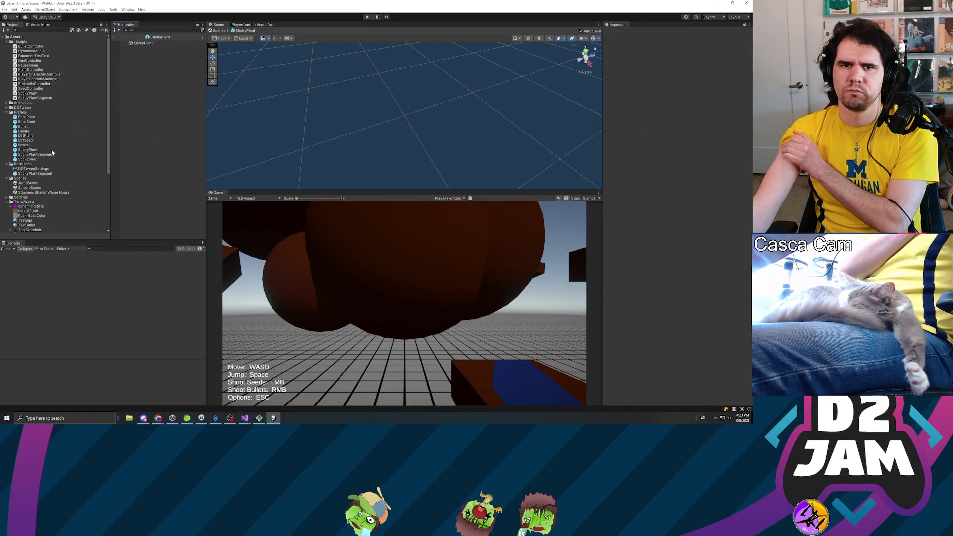
Open the DirtPlant prefab and check its Stem and the Bud's sphere collider, then return to Visual Studio.
{"action": "double_click", "coordinate": [25, 136]}
{"action": "left_click", "coordinate": [142, 52]}
{"action": "left_click", "coordinate": [141, 48]}
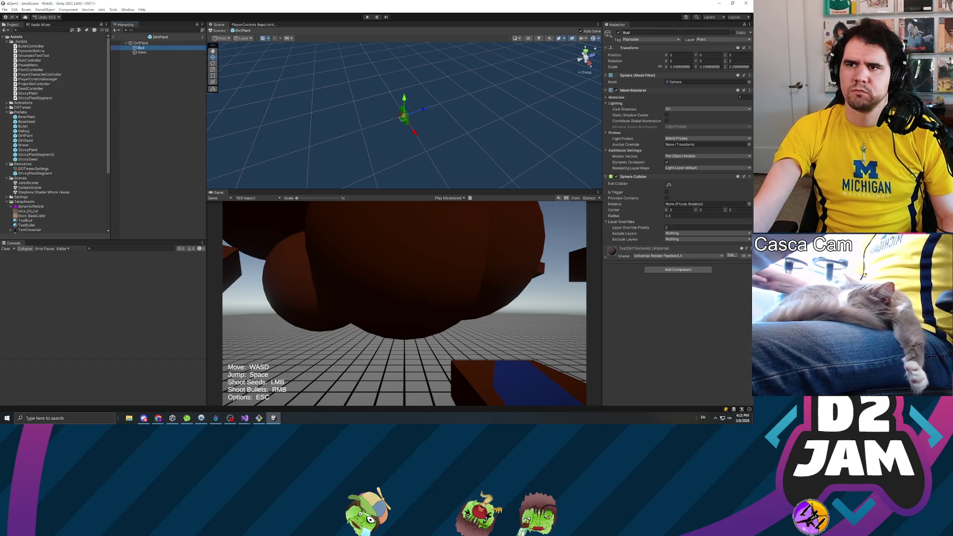
{"action": "key", "text": "alt+Tab"}
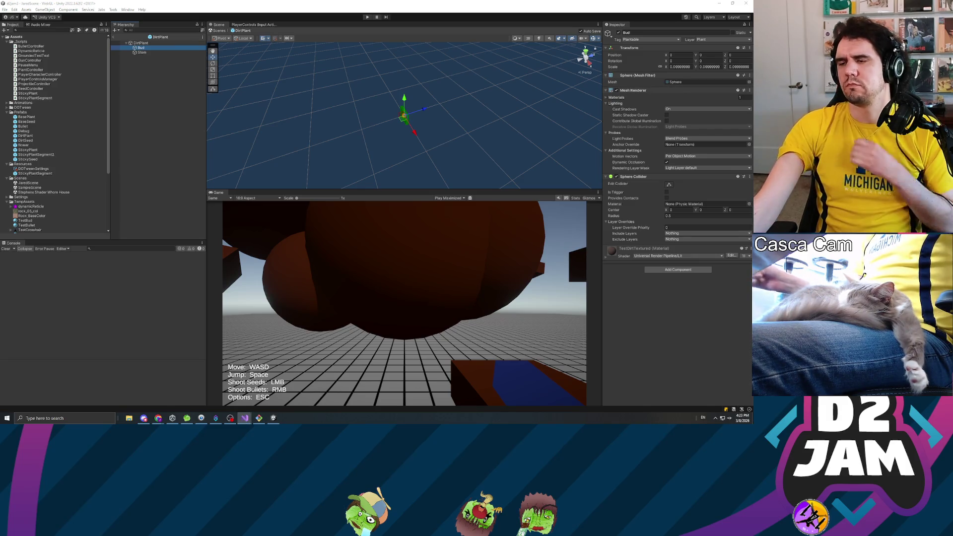
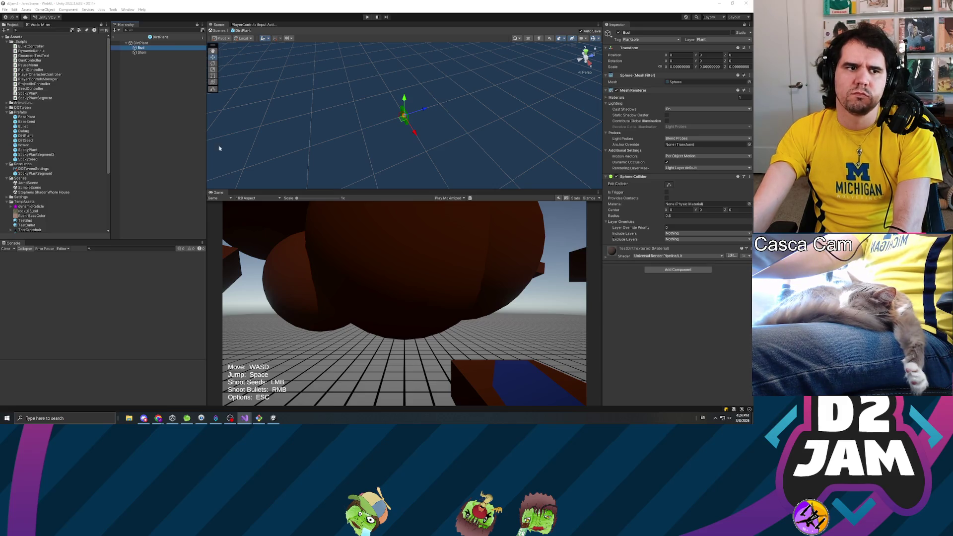
Append .name.Contains("Plant") after currentParent.parent in GetTopParent's while condition on line 273.
{"action": "key", "text": "alt+Tab"}
{"action": "left_click", "coordinate": [91, 214]}
{"action": "left_click", "coordinate": [124, 190]}
{"action": "left_click", "coordinate": [176, 206]}
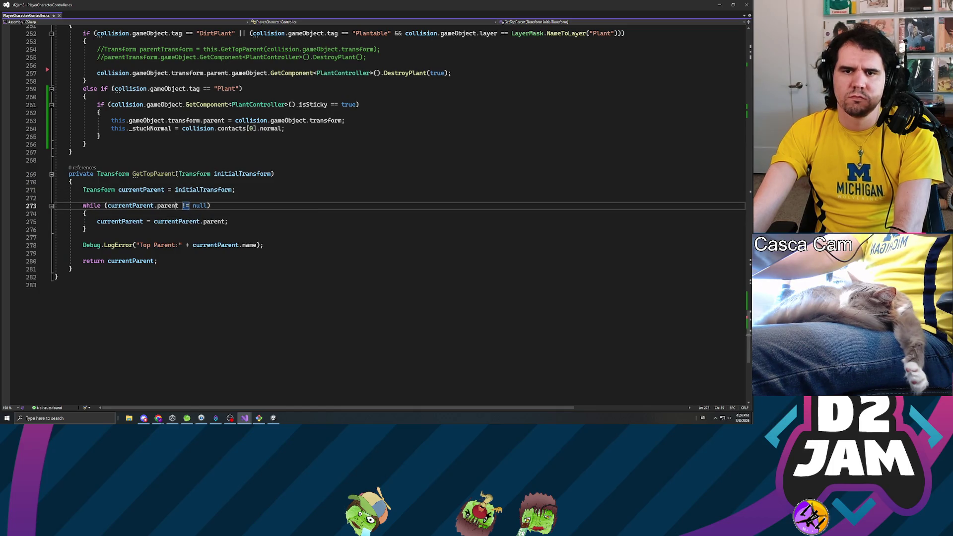
{"action": "type", "text": ".name"}
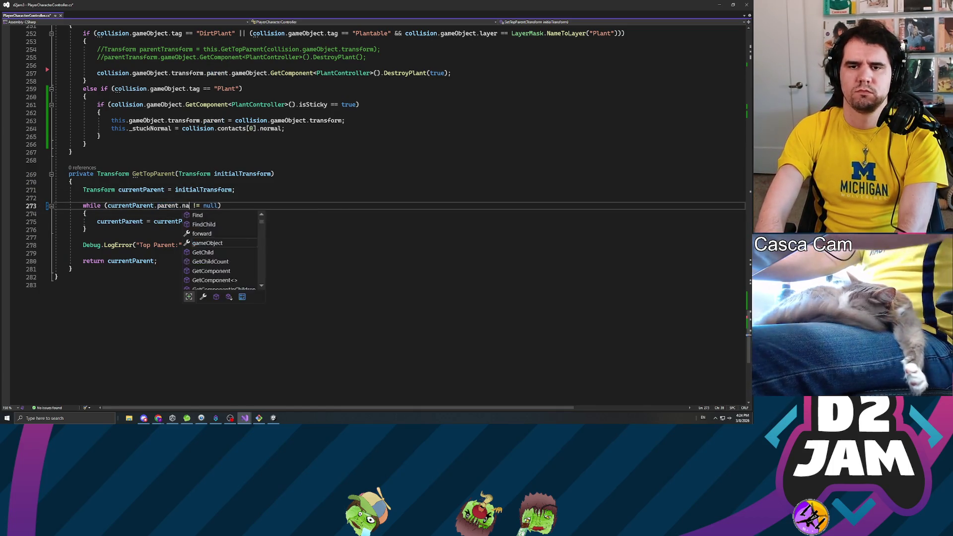
{"action": "type", "text": ".contain"}
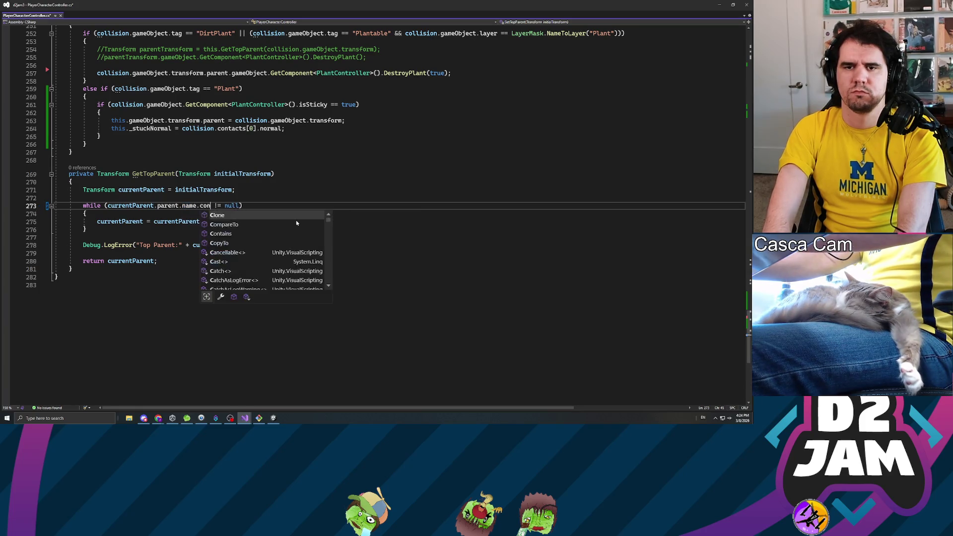
{"action": "type", "text": "("}
{"action": "key", "text": "Escape"}
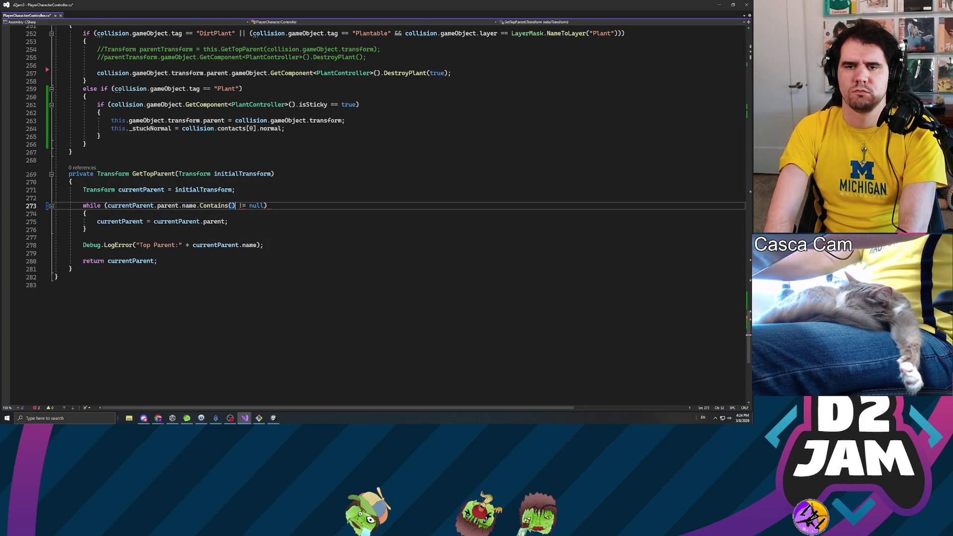
{"action": "type", "text": "\"Plant\""}
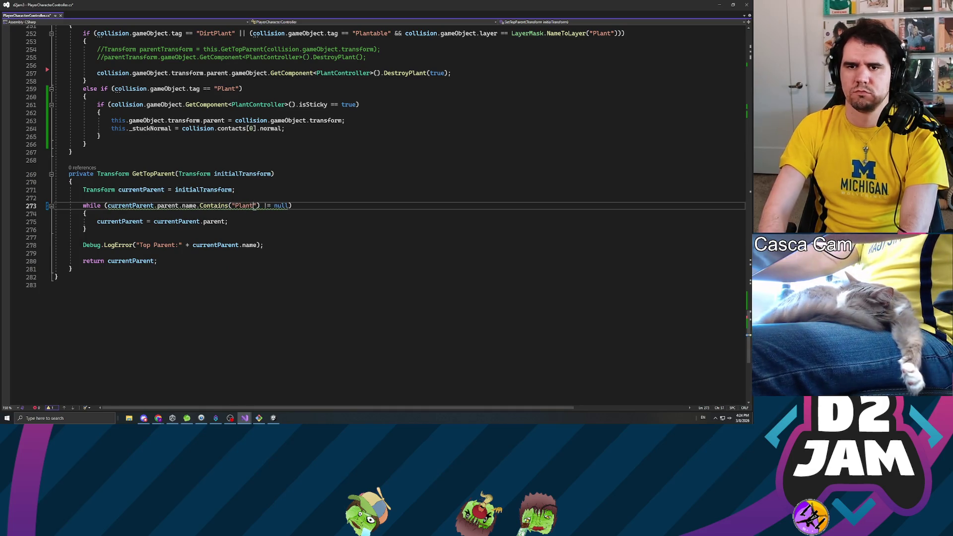
{"action": "type", "text": ")"}
Replace the condition's != null with == true and close the parenthesis.
{"action": "key", "text": "shift+End"}
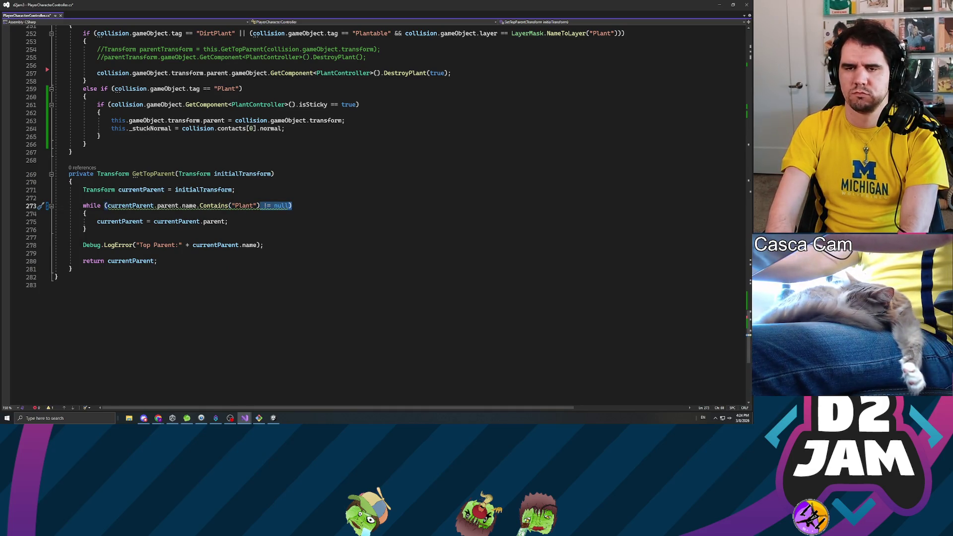
{"action": "type", "text": "=="}
{"action": "key", "text": "BackSpace"}
{"action": "key", "text": "BackSpace"}
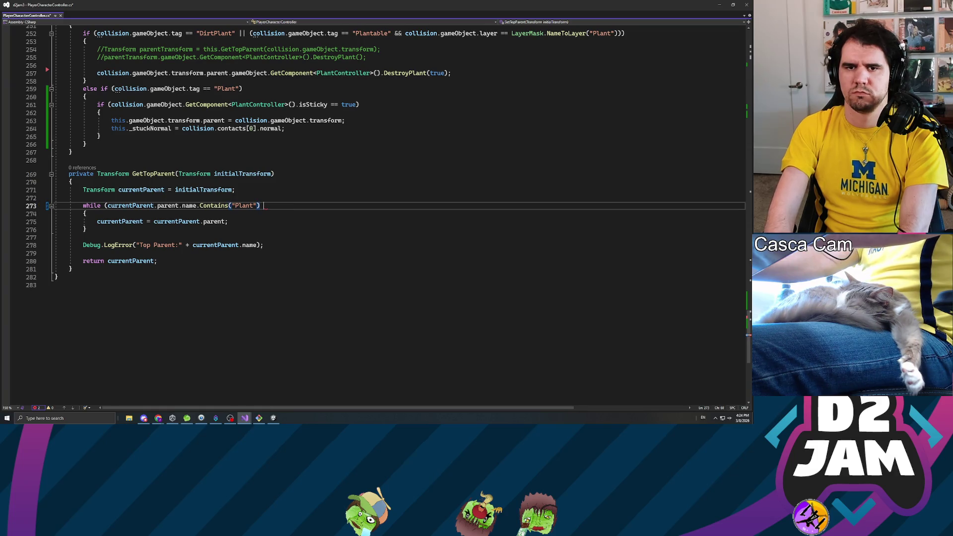
{"action": "type", "text": "== t"}
{"action": "key", "text": "Tab"}
{"action": "type", "text": ")"}
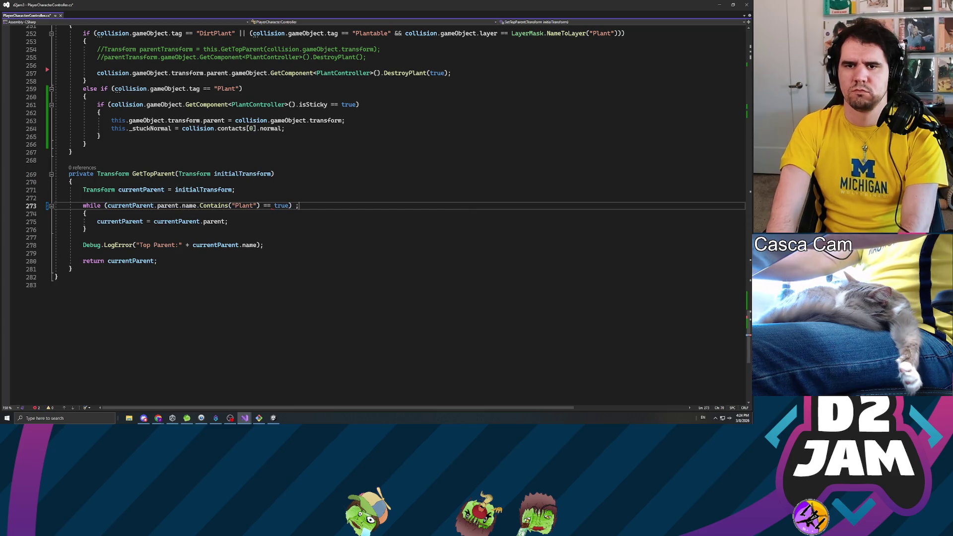
{"action": "key", "text": "Down"}
{"action": "key", "text": "Down"}
{"action": "key", "text": "Down"}
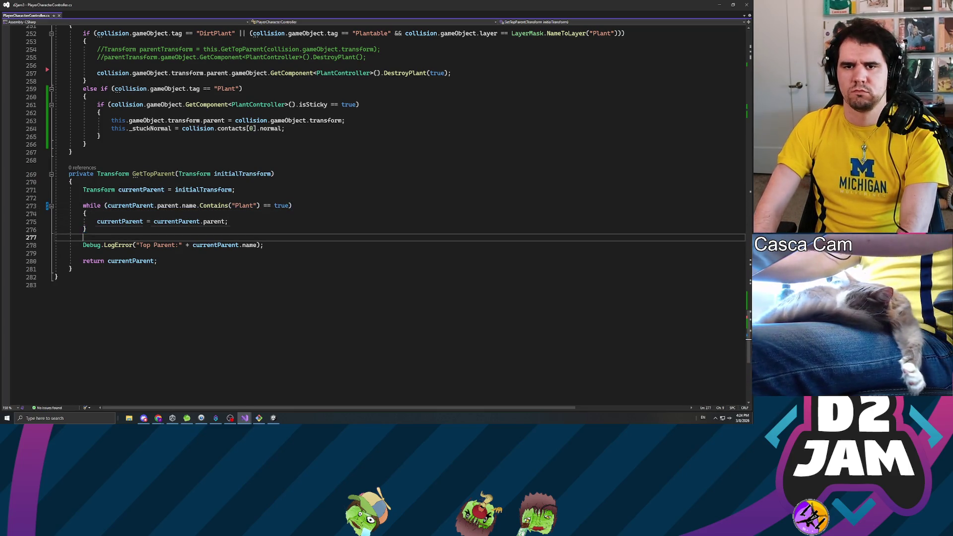
{"action": "key", "text": "Up"}
{"action": "key", "text": "Up"}
{"action": "key", "text": "Up"}
{"action": "key", "text": "Up"}
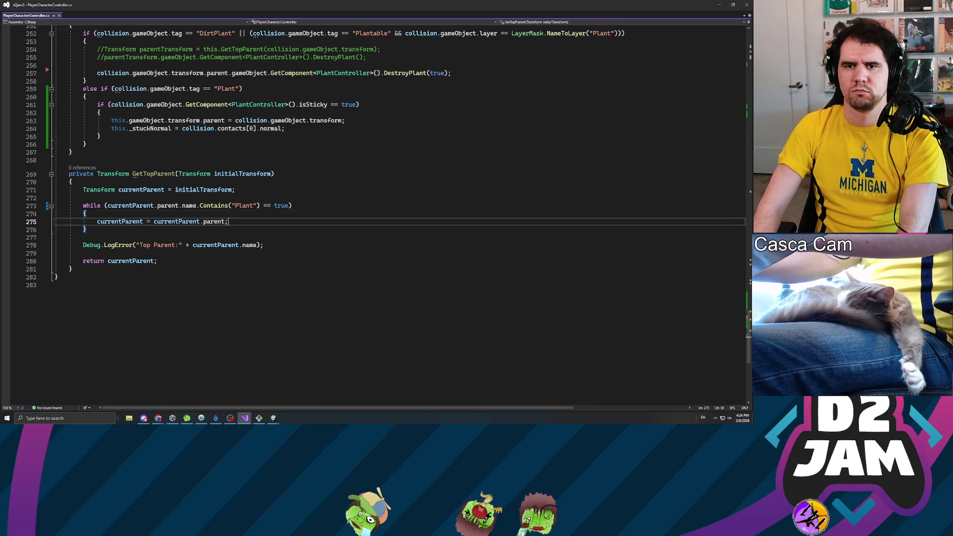
{"action": "key", "text": "Down"}
{"action": "key", "text": "Down"}
{"action": "key", "text": "Down"}
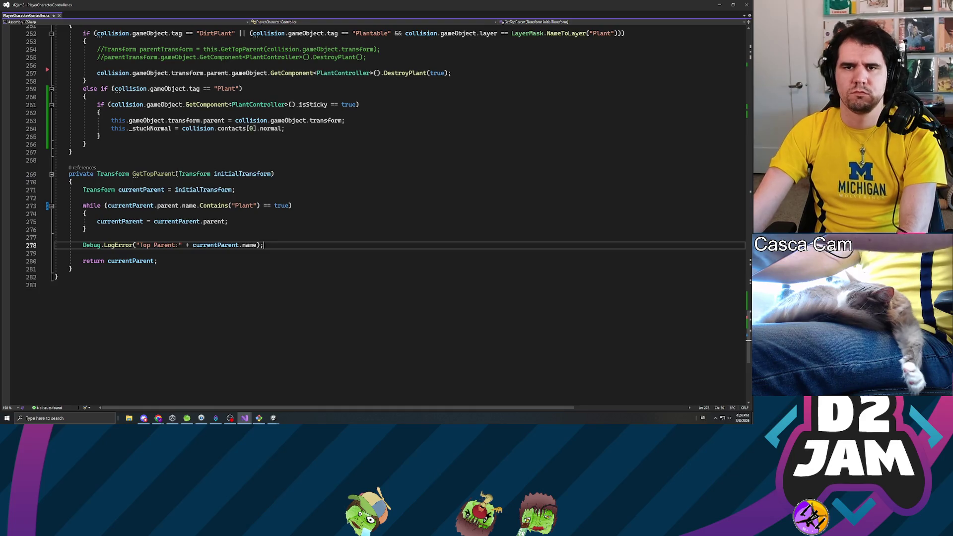
{"action": "scroll", "coordinate": [377, 205], "scroll_direction": "up", "scroll_amount": 4}
Wrap line 263's collision.gameObject.transform in a this.GetTopParent(...) call.
{"action": "left_click", "coordinate": [229, 215]}
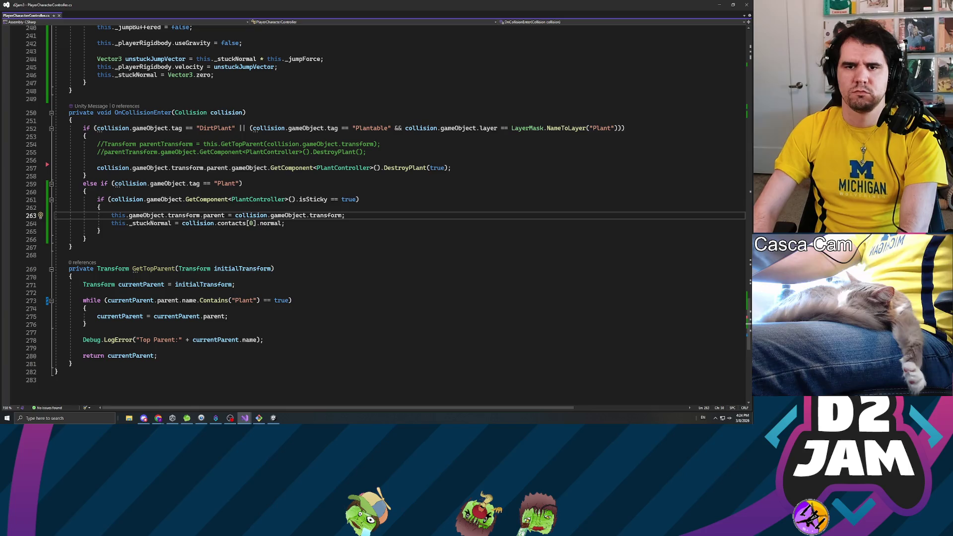
{"action": "key", "text": "shift+End"}
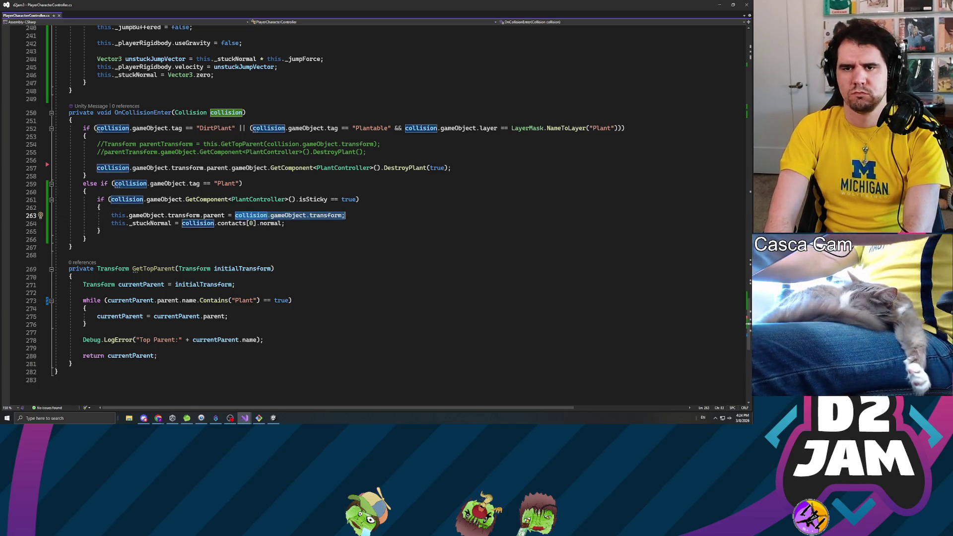
{"action": "key", "text": "Left"}
{"action": "type", "text": "this.GetTopParent"}
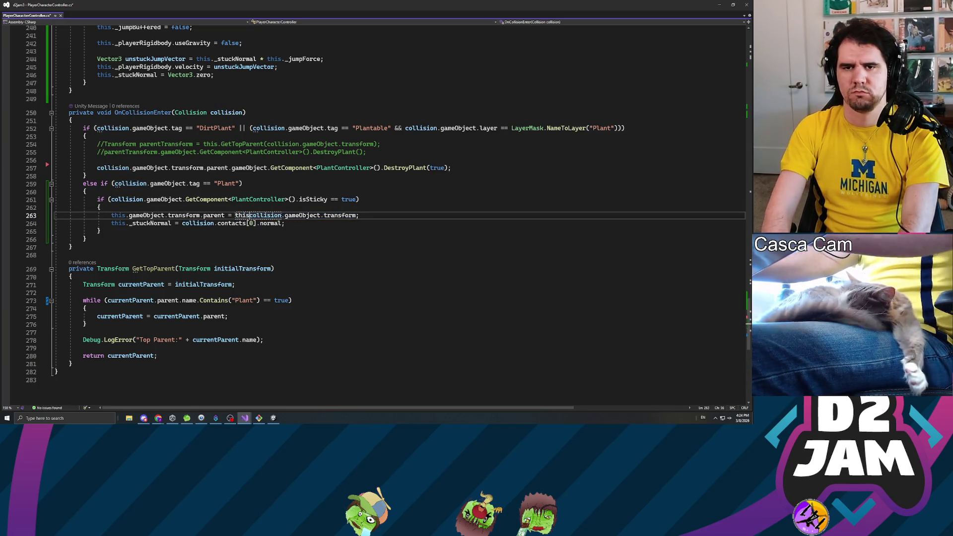
{"action": "type", "text": "("}
{"action": "key", "text": "End"}
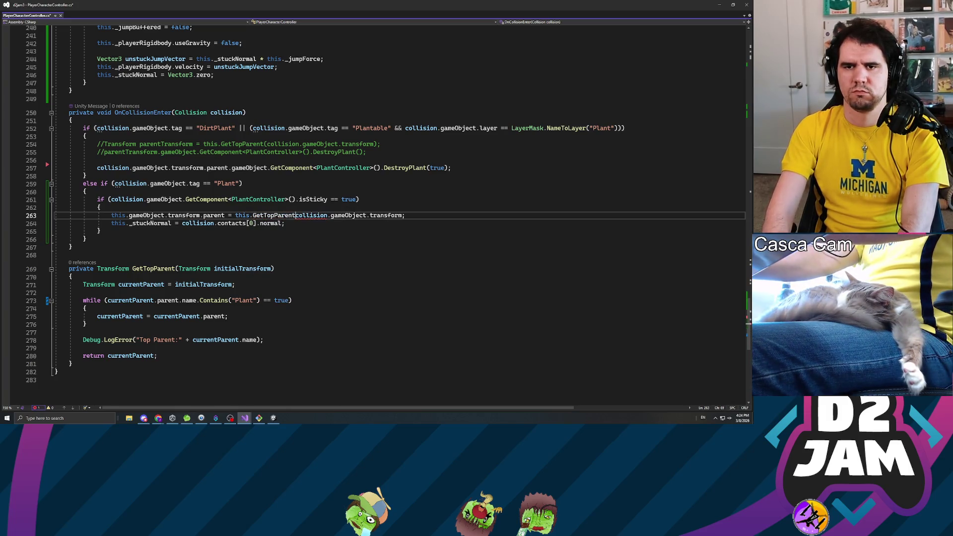
{"action": "key", "text": "Left"}
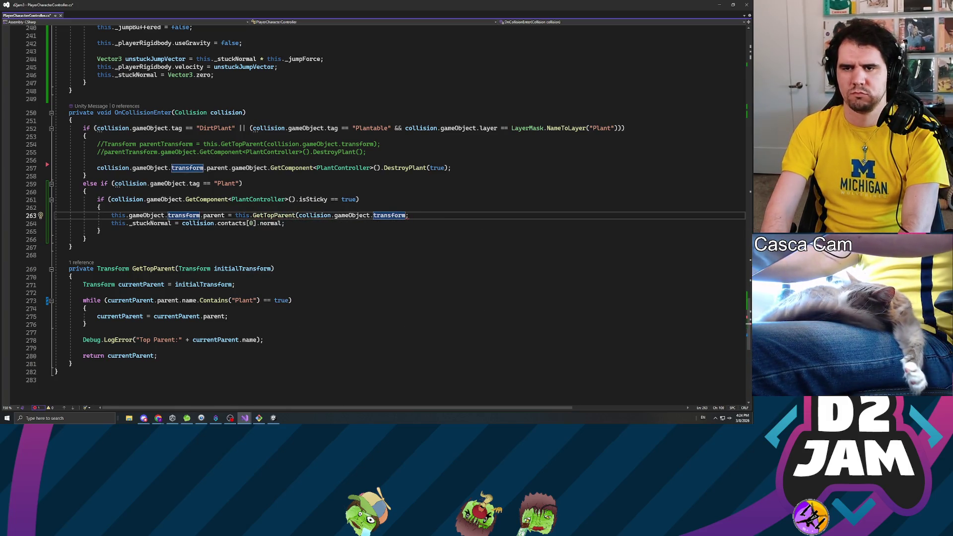
{"action": "type", "text": ")"}
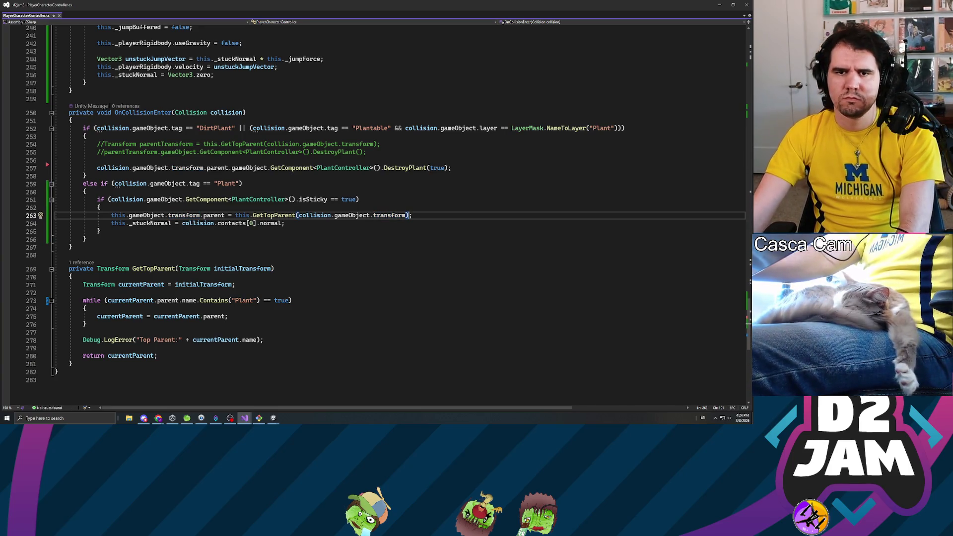
Add a new line 257 in the DirtPlant branch with the GetTopParent call copied from line 265.
{"action": "left_click", "coordinate": [97, 160]}
{"action": "key", "text": "Return"}
{"action": "key", "text": "Return"}
{"action": "key", "text": "Up"}
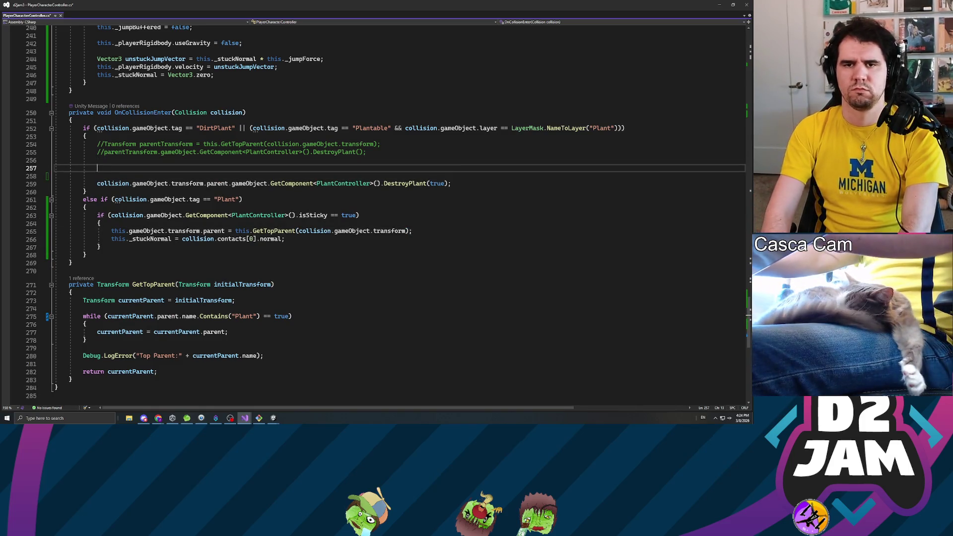
{"action": "type", "text": "collisio"}
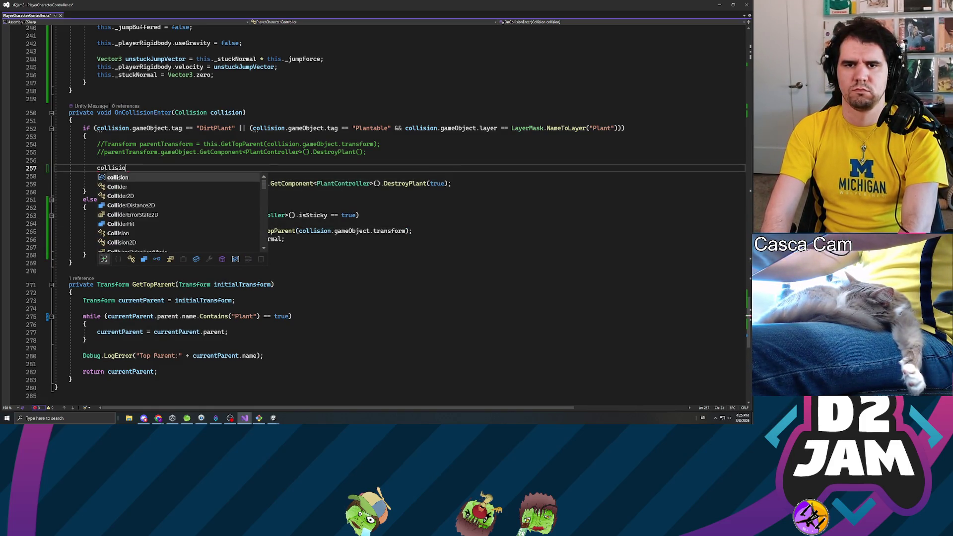
{"action": "type", "text": "n.ge"}
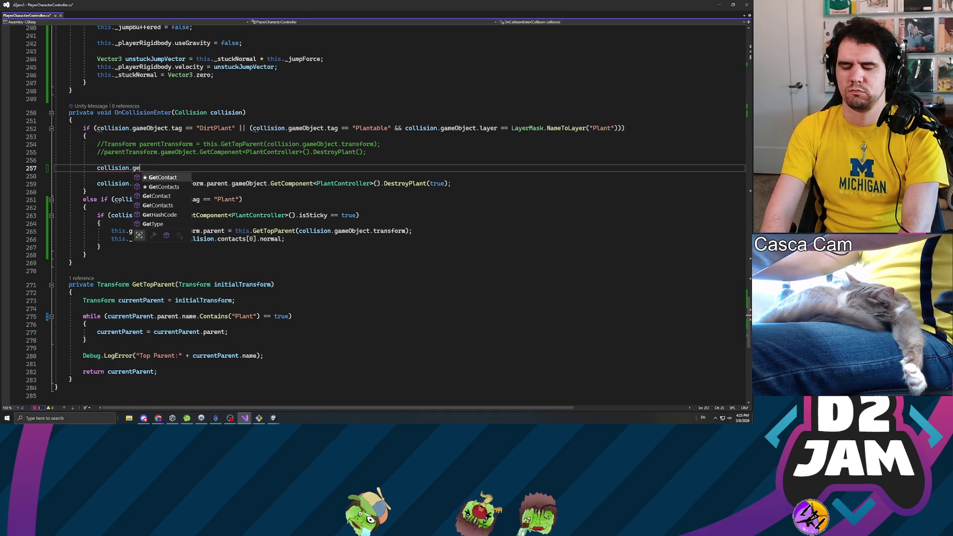
{"action": "key", "text": "Escape"}
{"action": "left_click", "coordinate": [235, 231]}
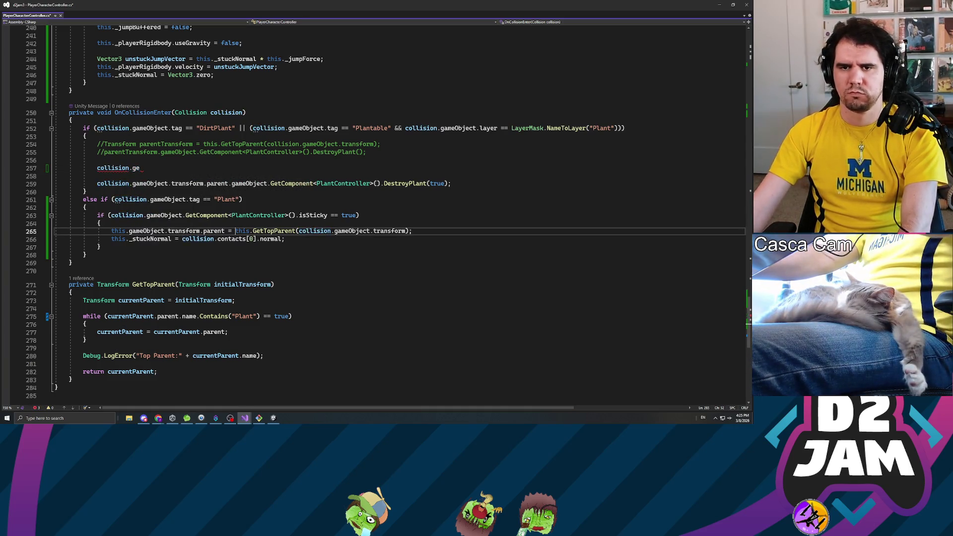
{"action": "key", "text": "shift+End"}
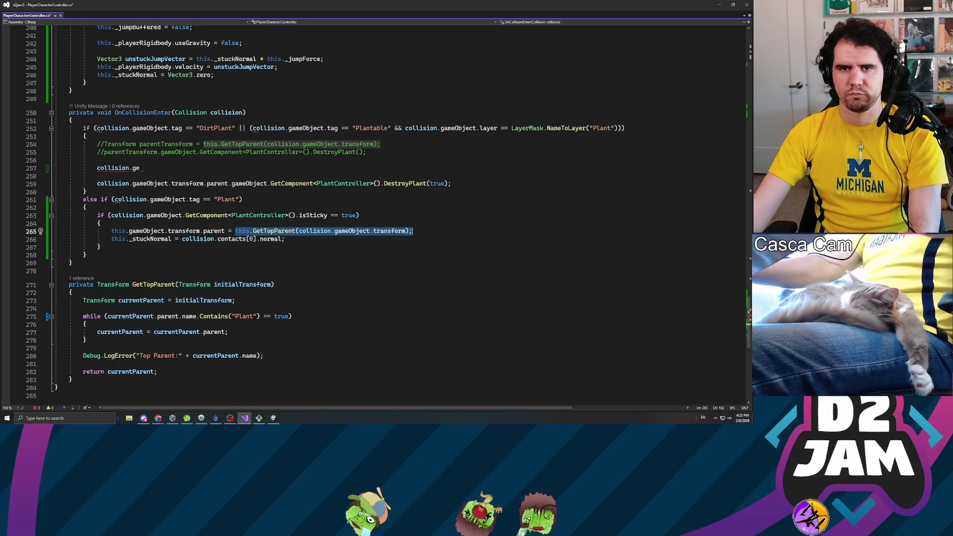
{"action": "key", "text": "ctrl+c"}
{"action": "left_click_drag", "start_coordinate": [141, 168], "coordinate": [98, 167]}
{"action": "key", "text": "ctrl+v"}
Append .GetComponent<PlantController>().DestroyPlant(true) to the new line 257.
{"action": "left_click", "coordinate": [271, 183]}
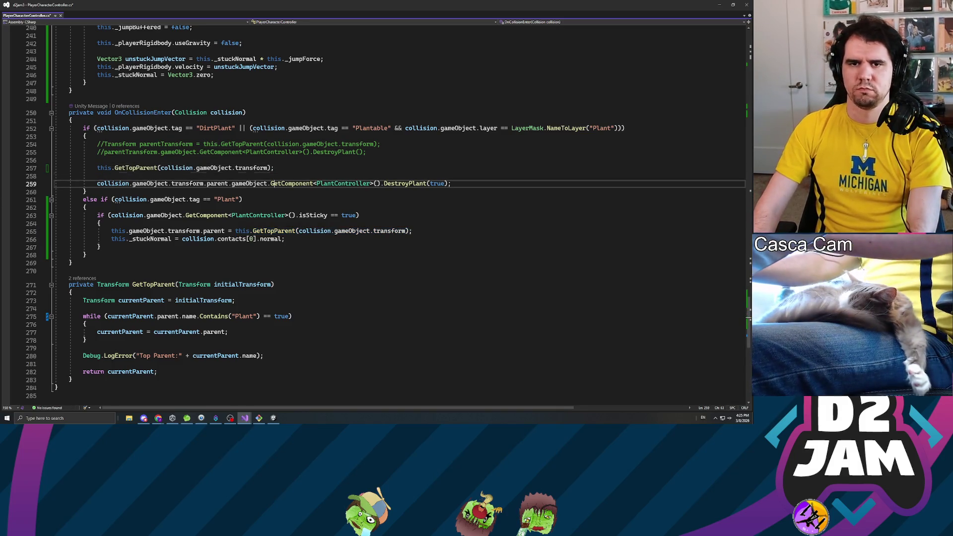
{"action": "key", "text": "Up"}
{"action": "key", "text": "Up"}
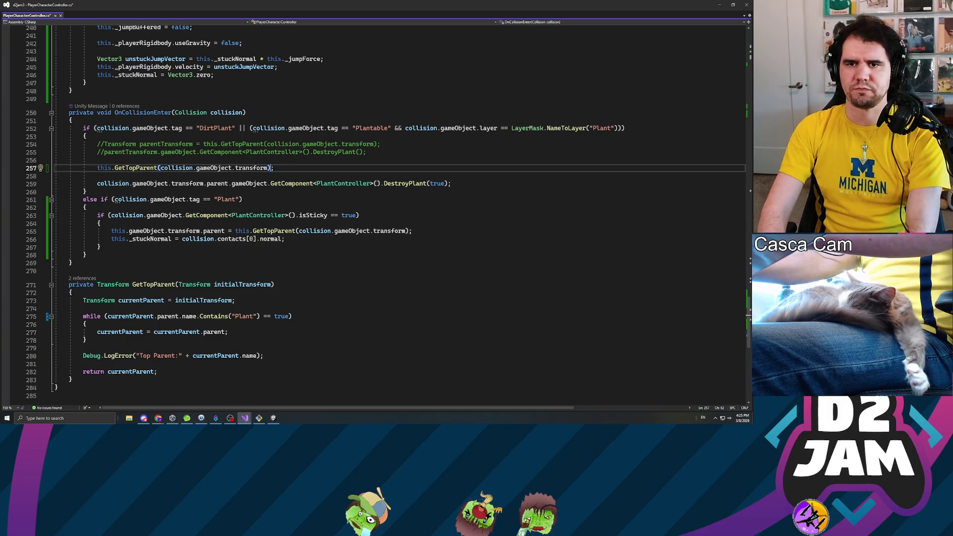
{"action": "type", "text": ".GetComponent<PlantController."}
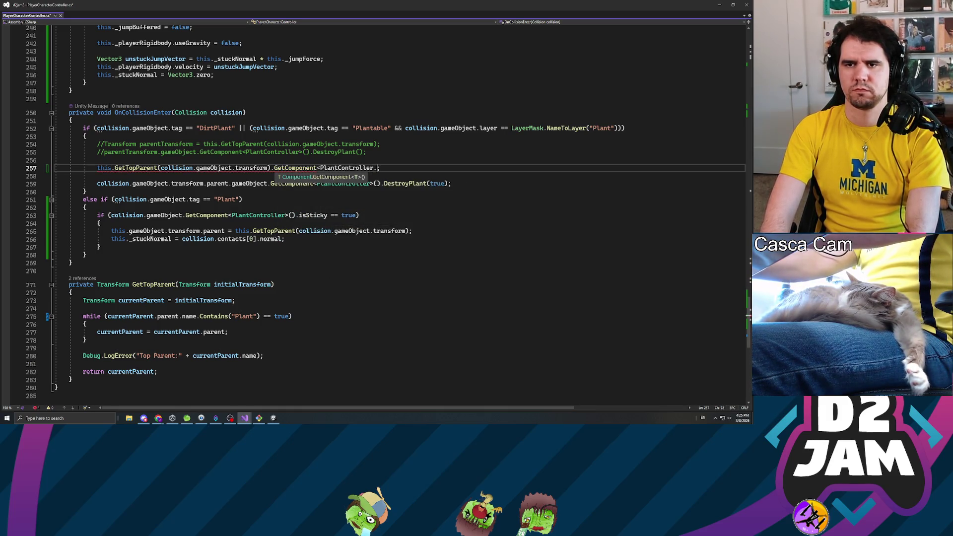
{"action": "key", "text": "BackSpace"}
{"action": "type", "text": ">()."}
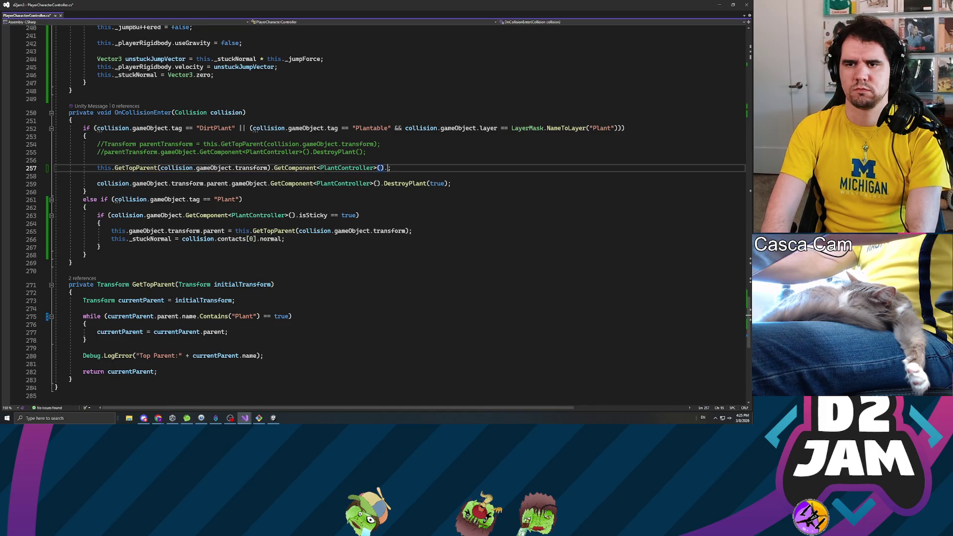
{"action": "type", "text": "DestroyPlant("}
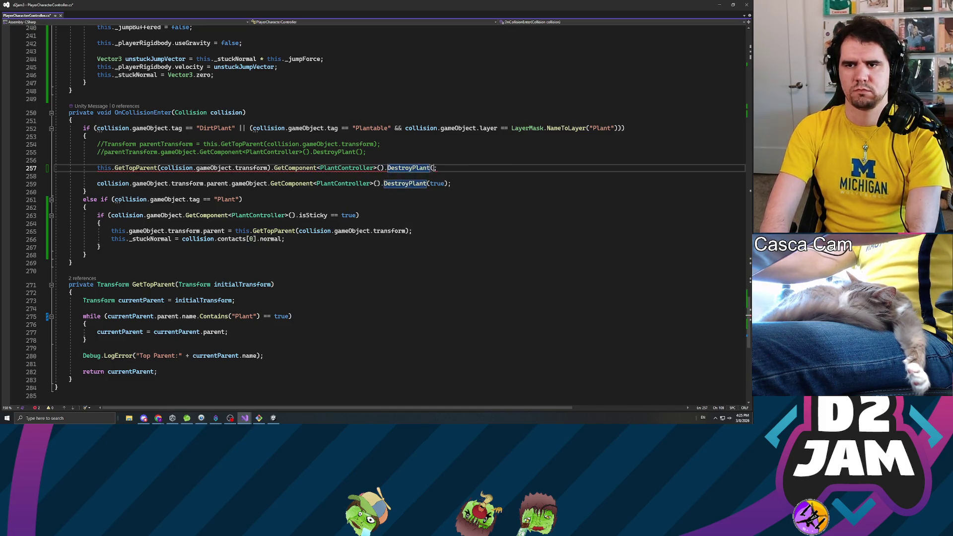
{"action": "type", "text": "true"}
Comment out the old DestroyPlant line 259 with //.
{"action": "left_click", "coordinate": [97, 183]}
{"action": "type", "text": "//"}
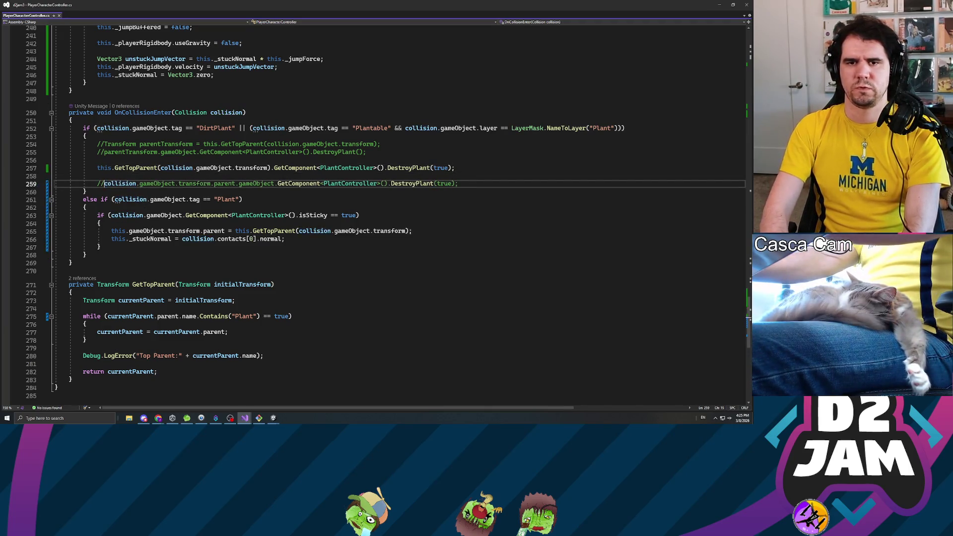
{"action": "left_click", "coordinate": [244, 418]}
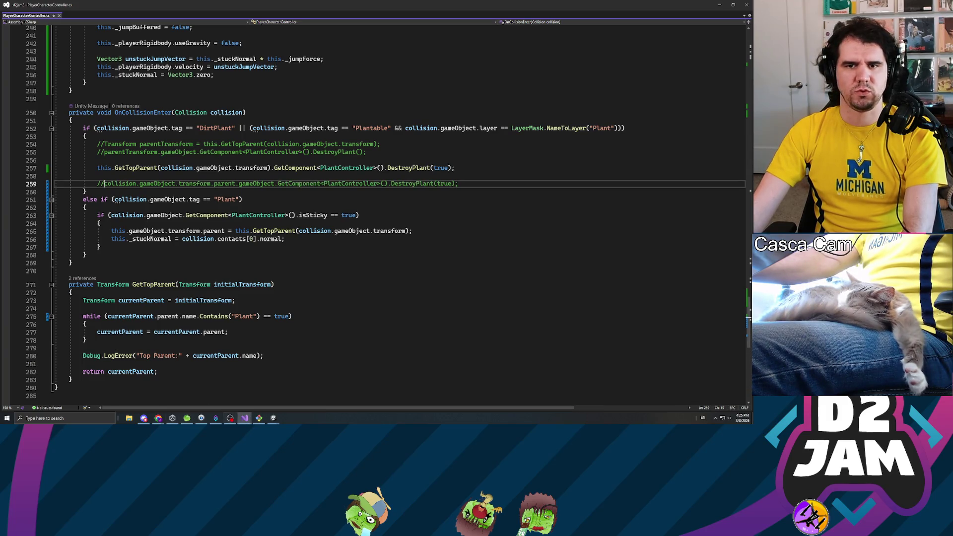
{"action": "left_click", "coordinate": [97, 176]}
{"action": "left_click", "coordinate": [101, 247]}
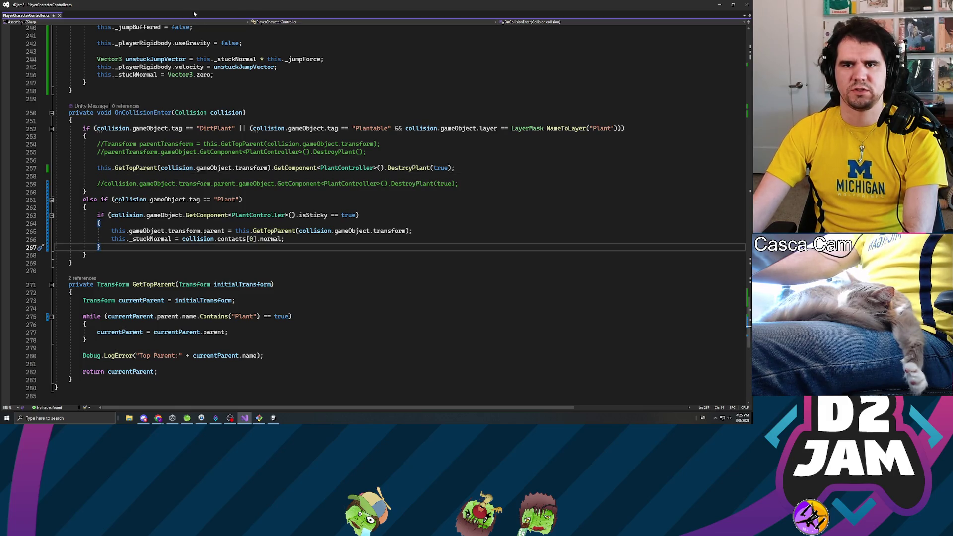
{"action": "key", "text": "alt+Tab"}
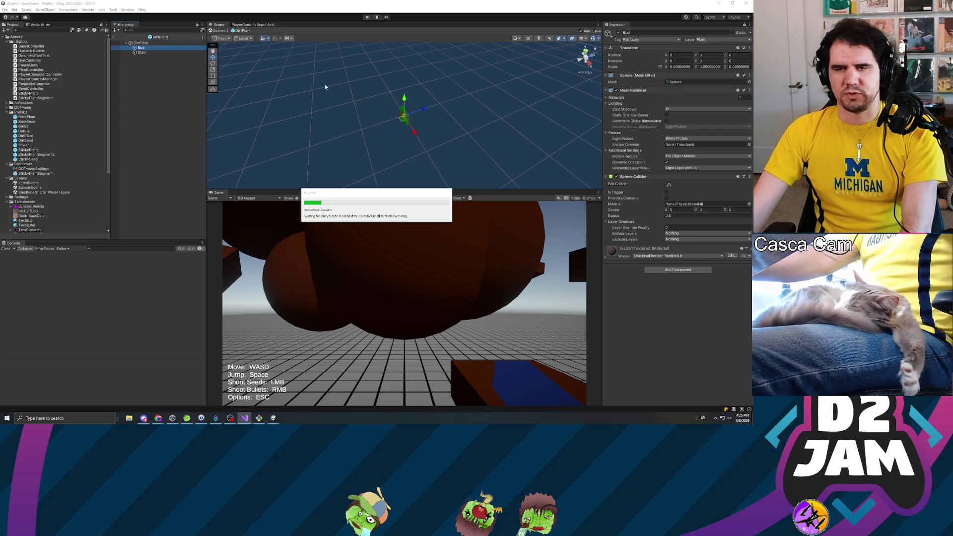
Enter Play mode and shoot a seed at the brown box while moving with W and S.
{"action": "left_click", "coordinate": [367, 17]}
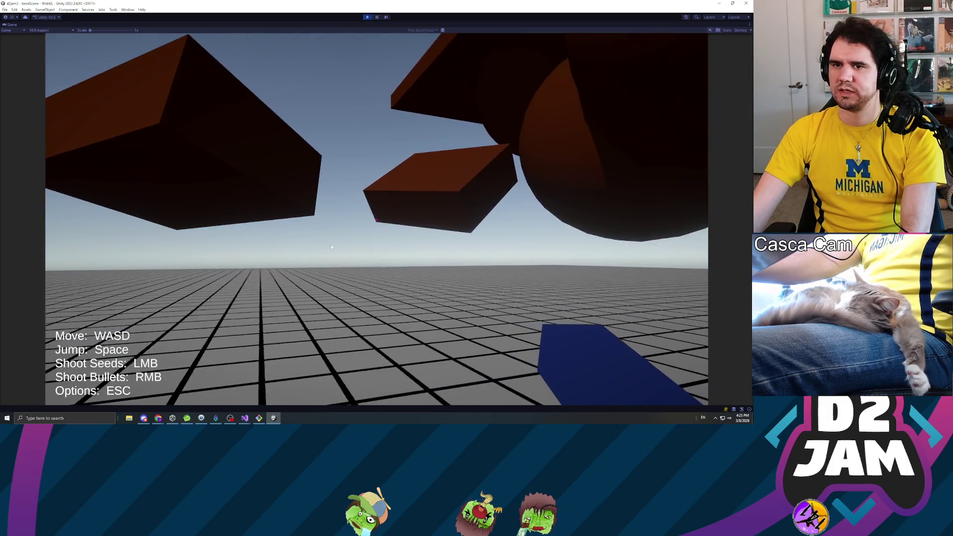
{"action": "left_click", "coordinate": [331, 245]}
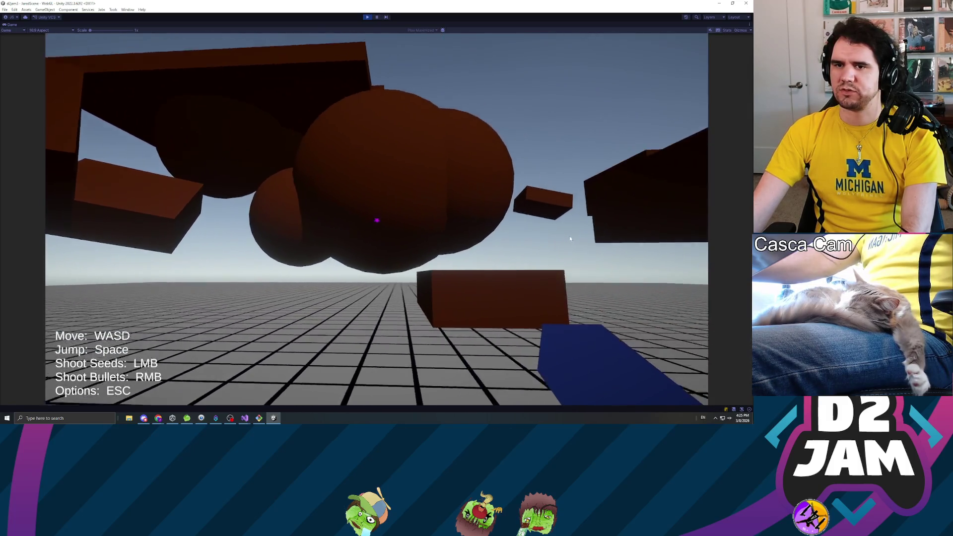
{"action": "key", "text": "w"}
{"action": "left_click", "coordinate": [377, 220]}
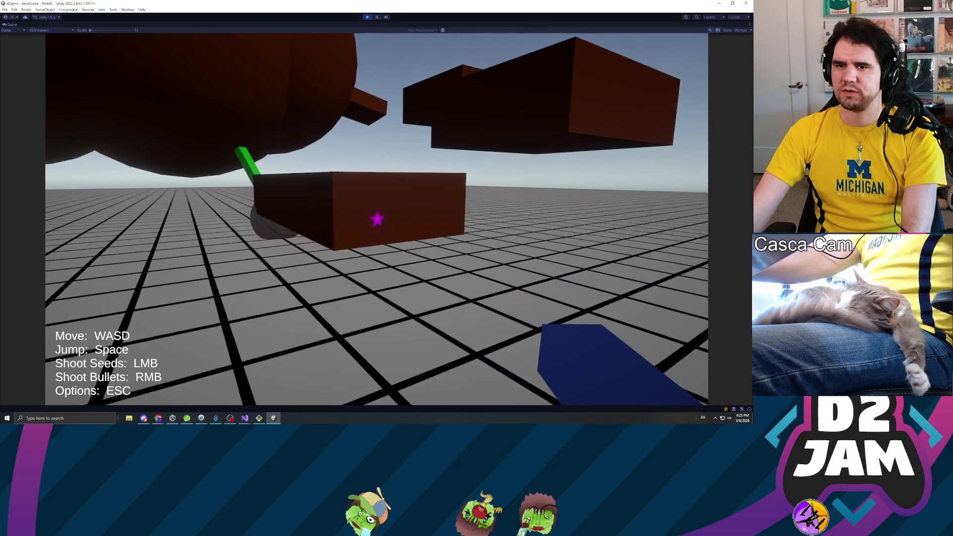
{"action": "key", "text": "w"}
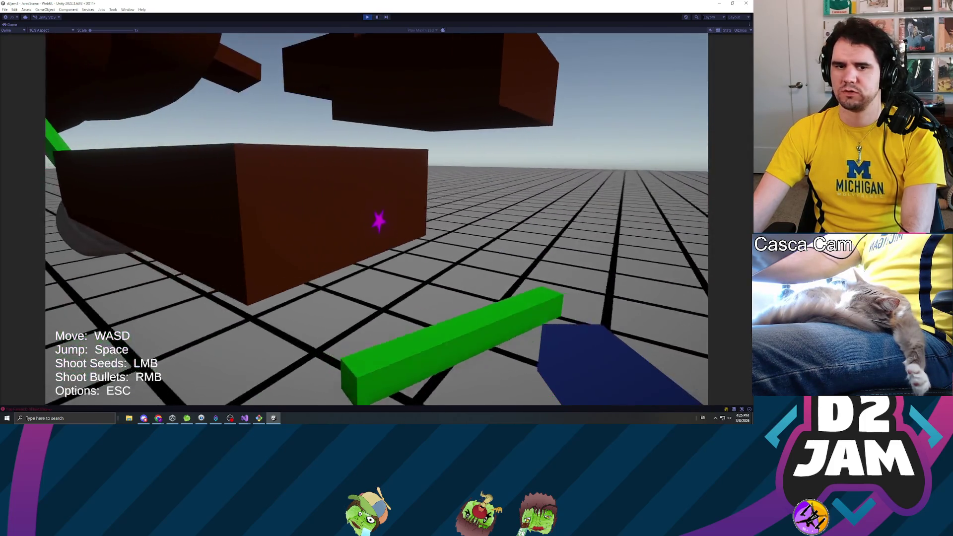
{"action": "key", "text": "s"}
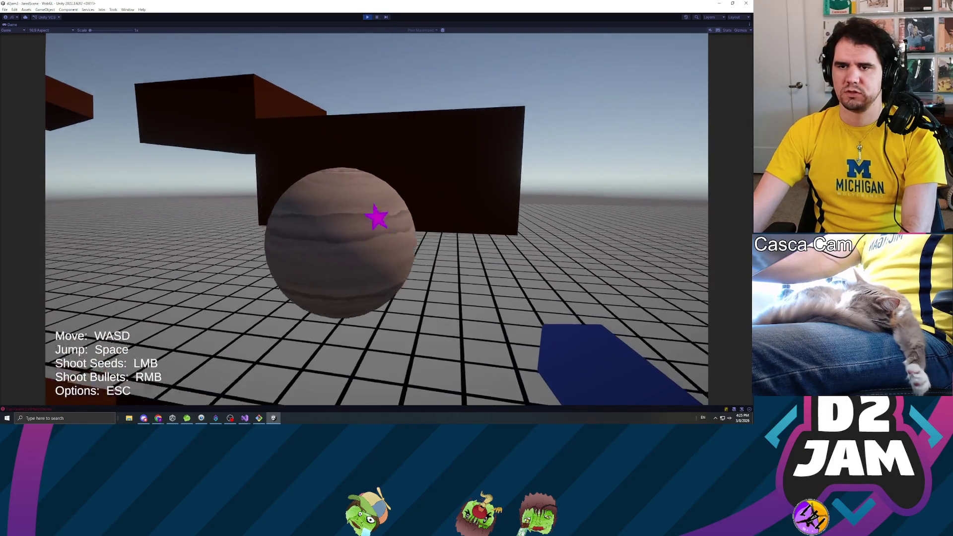
{"action": "key", "text": "w"}
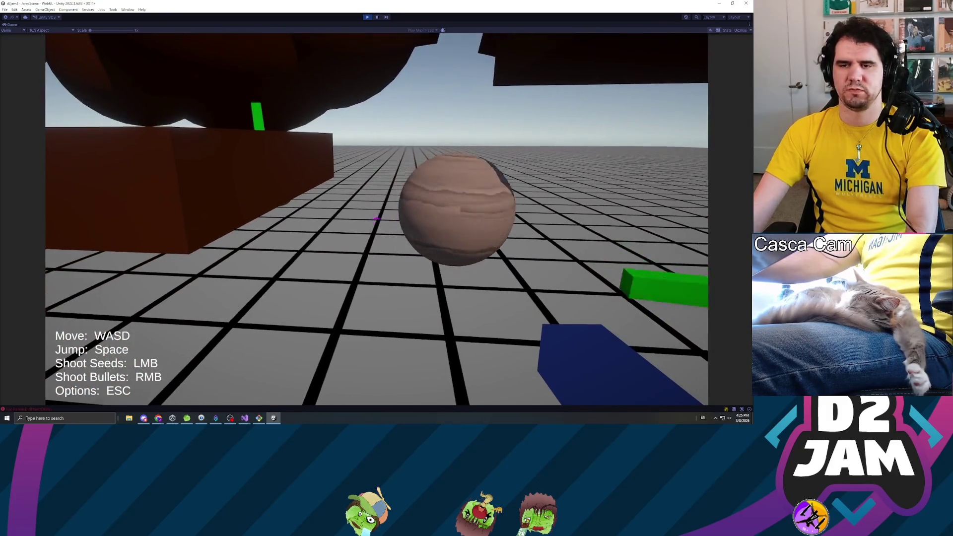
{"action": "key", "text": "s"}
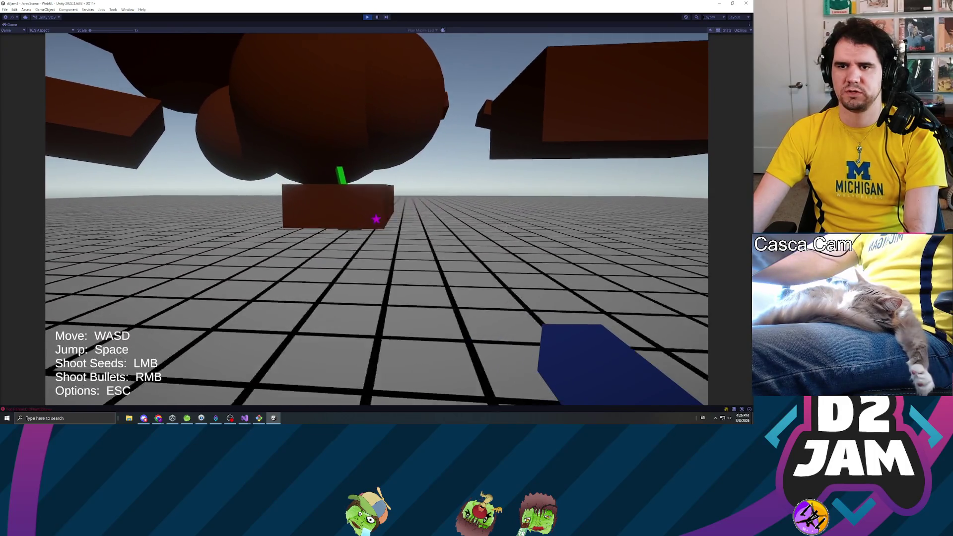
{"action": "key", "text": "w"}
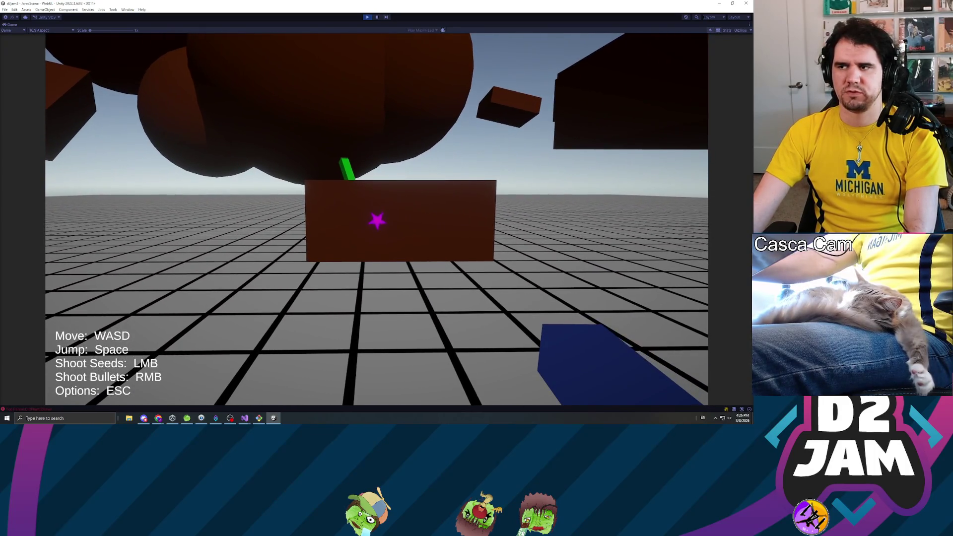
Pause the game, stop Play mode, and start it again.
{"action": "key", "text": "Escape"}
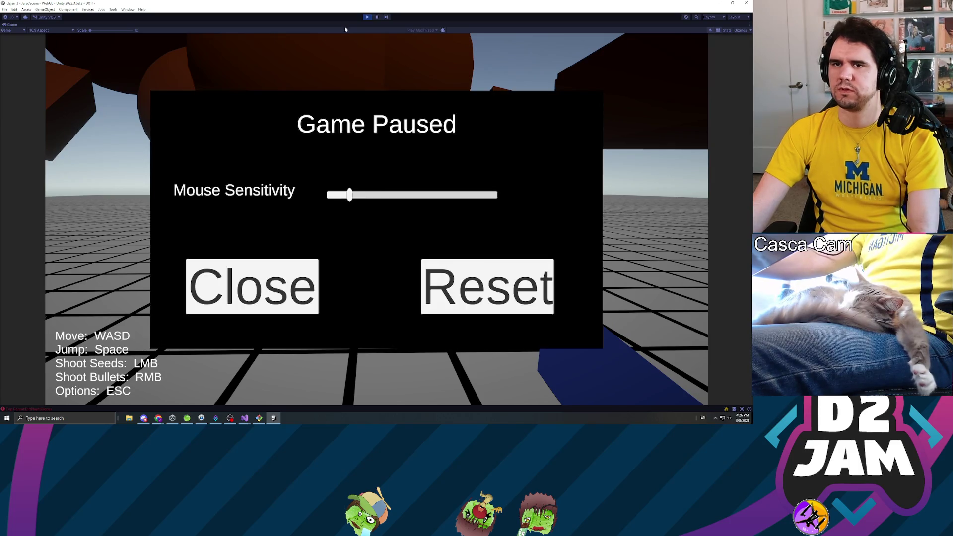
{"action": "left_click", "coordinate": [368, 17]}
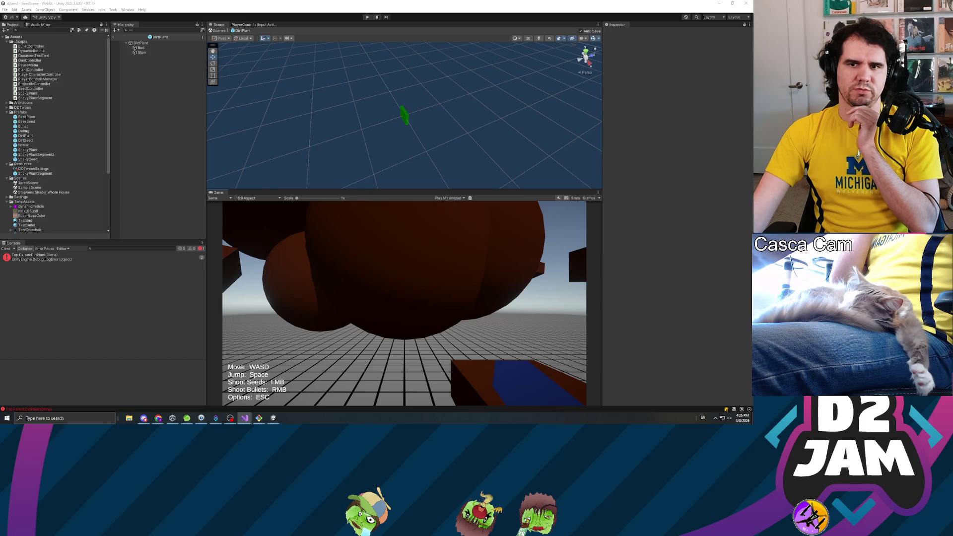
{"action": "left_click", "coordinate": [367, 18]}
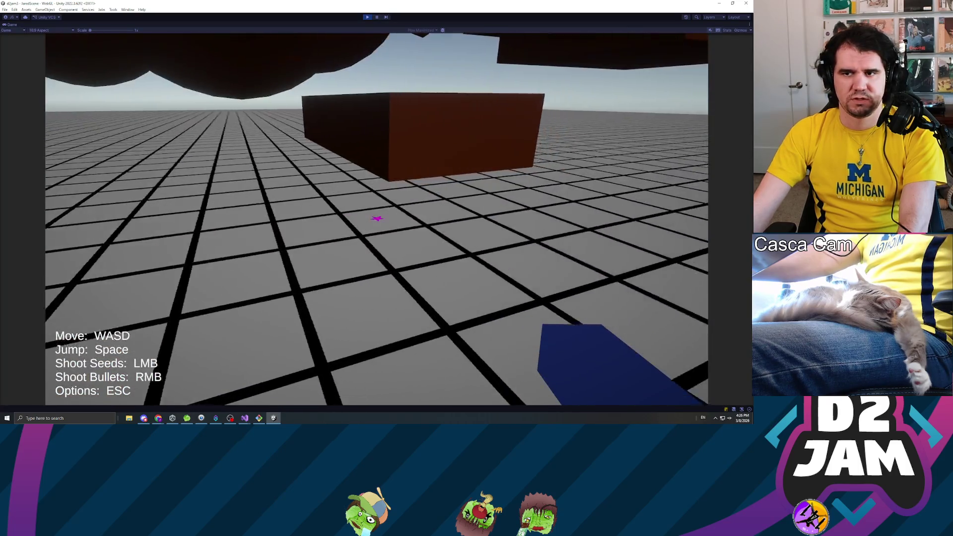
Shoot a seed at the brown block, jump onto the plant stem, and pause.
{"action": "left_click", "coordinate": [377, 220]}
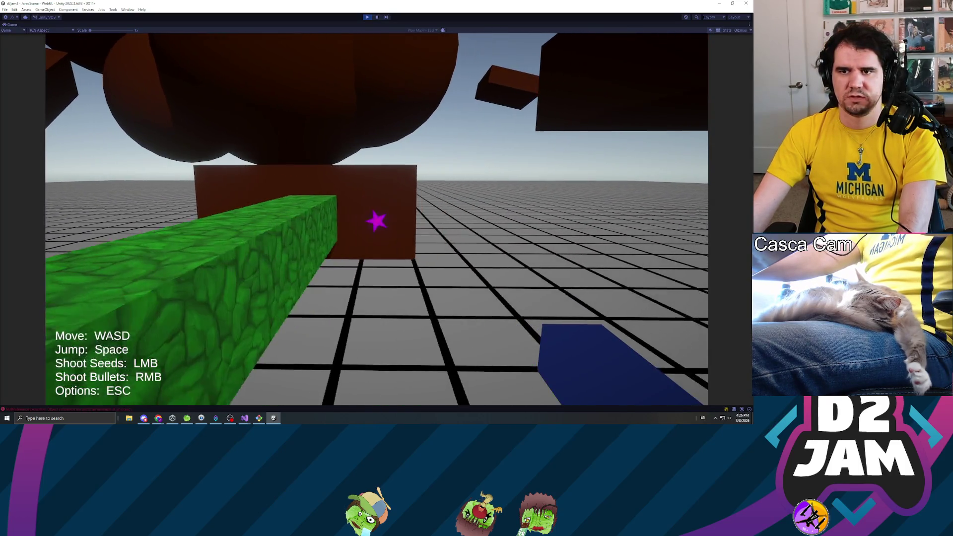
{"action": "key", "text": "space"}
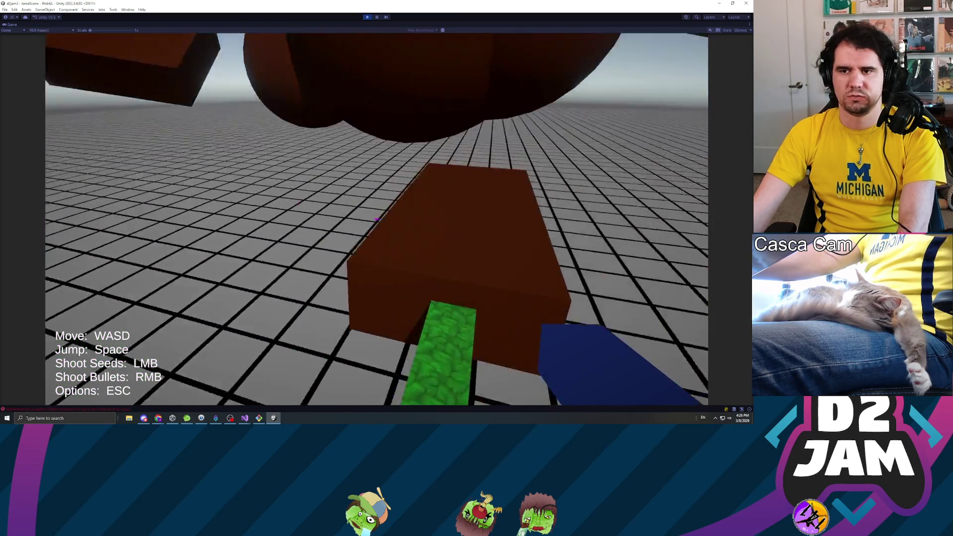
{"action": "key", "text": "s"}
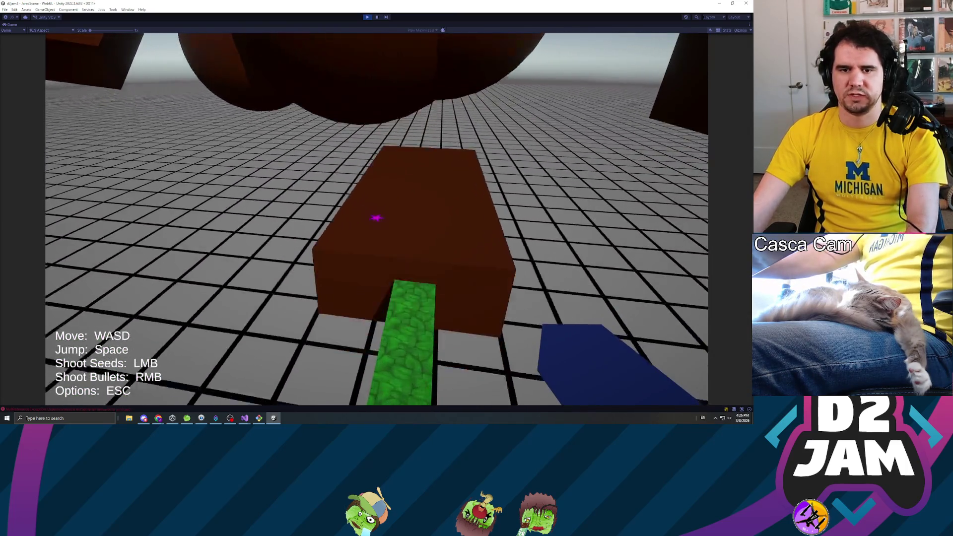
{"action": "key", "text": "Escape"}
Exit Play mode, set the Game view to Play Focused, and select the console error.
{"action": "key", "text": "ctrl+p"}
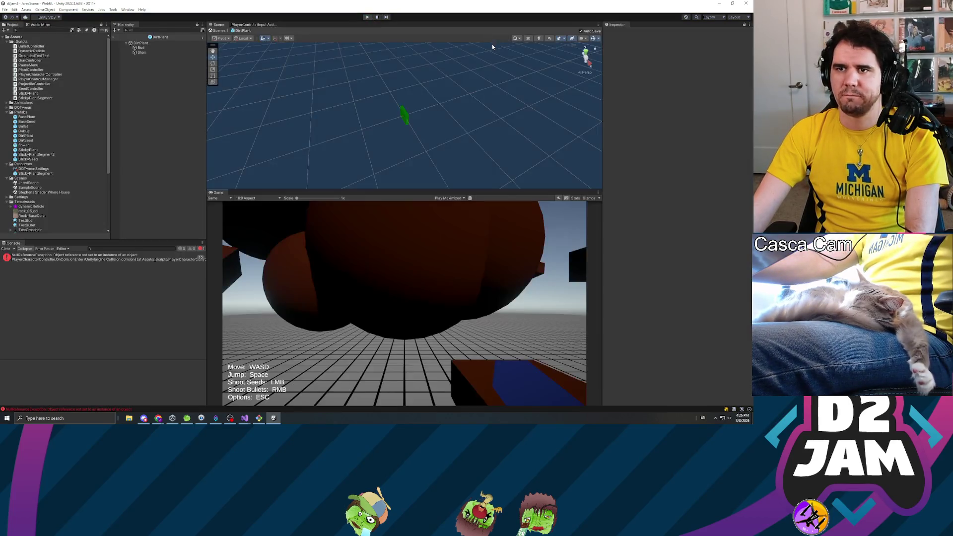
{"action": "left_click", "coordinate": [449, 198]}
{"action": "left_click", "coordinate": [452, 205]}
{"action": "left_click", "coordinate": [112, 258]}
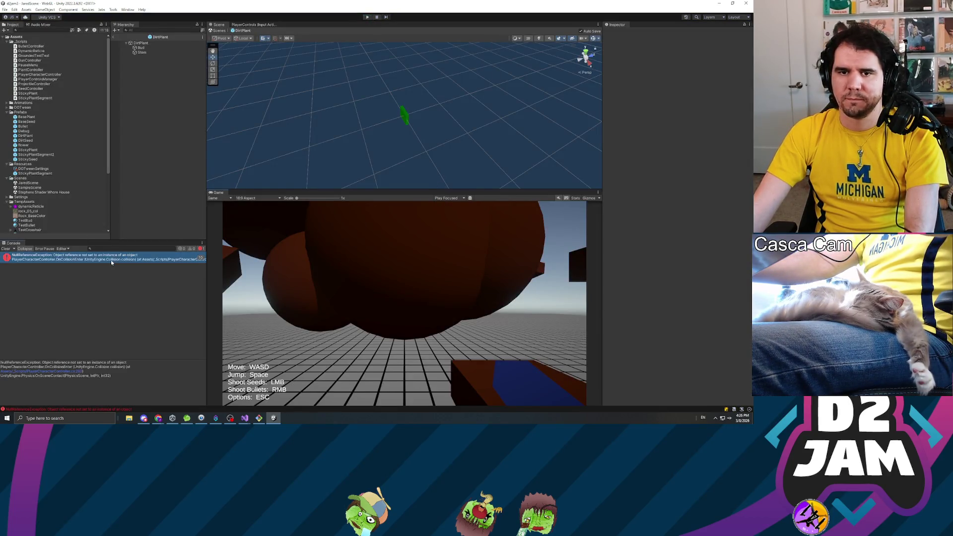
Open the error's source line, then inspect the StickyPlant, StickyPlantSegment2 and StickyPlantSegment prefabs.
{"action": "double_click", "coordinate": [103, 262]}
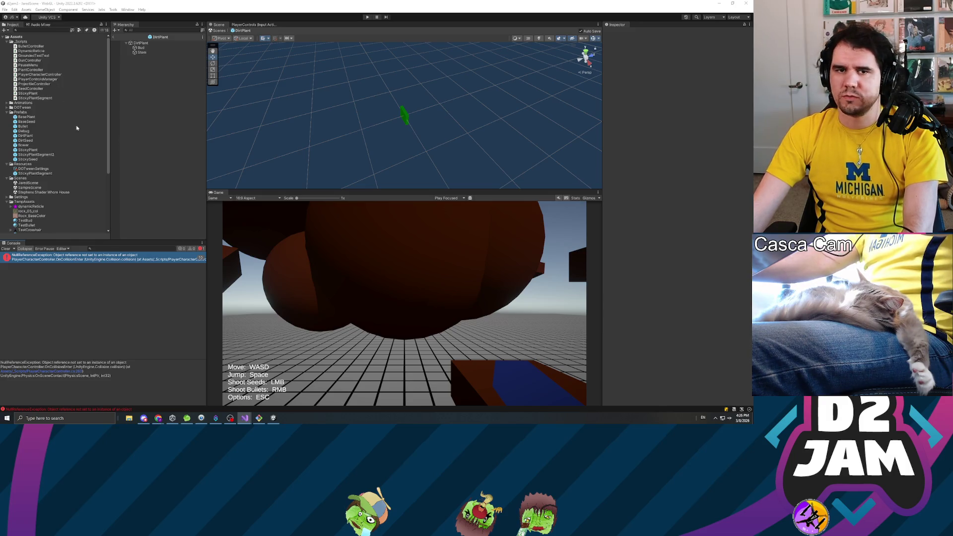
{"action": "left_click", "coordinate": [35, 150]}
{"action": "double_click", "coordinate": [36, 151]}
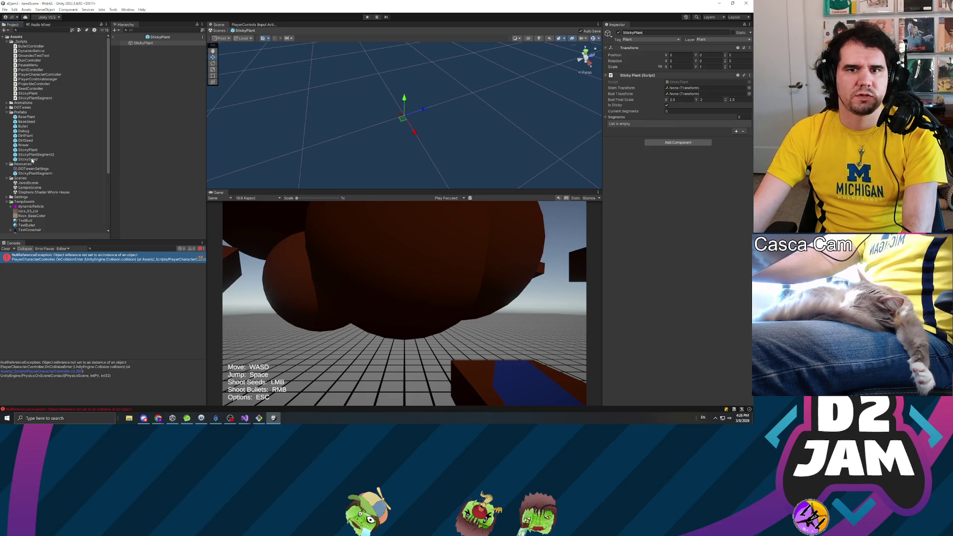
{"action": "left_click", "coordinate": [31, 156]}
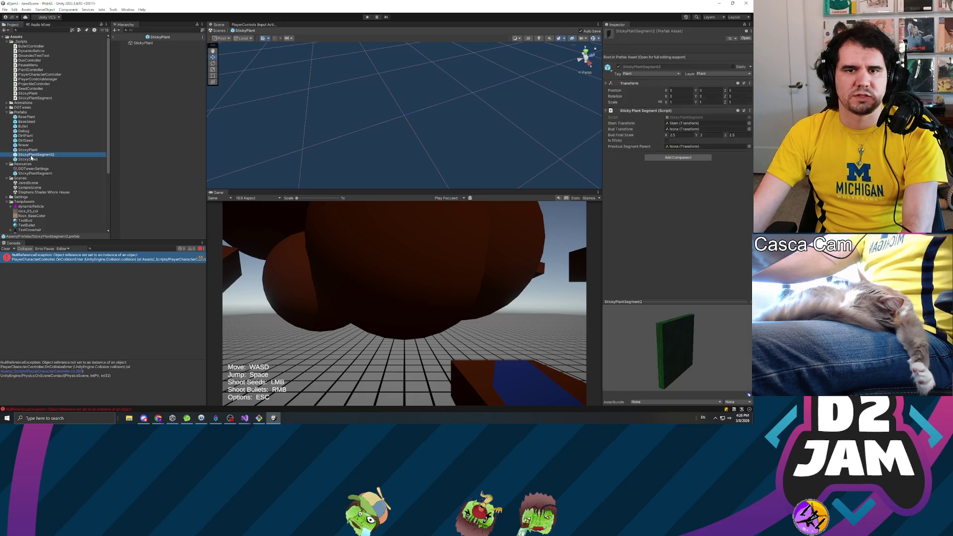
{"action": "double_click", "coordinate": [38, 174]}
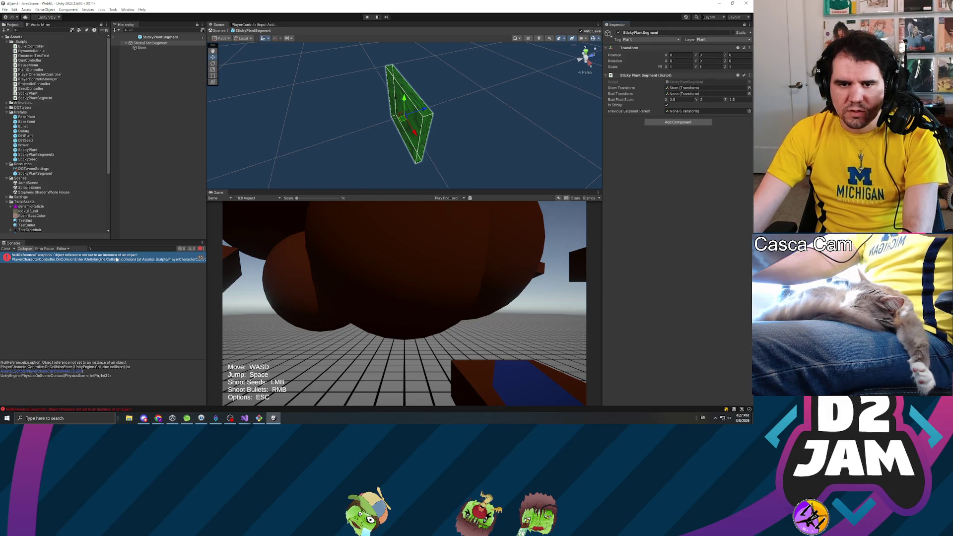
{"action": "double_click", "coordinate": [98, 262]}
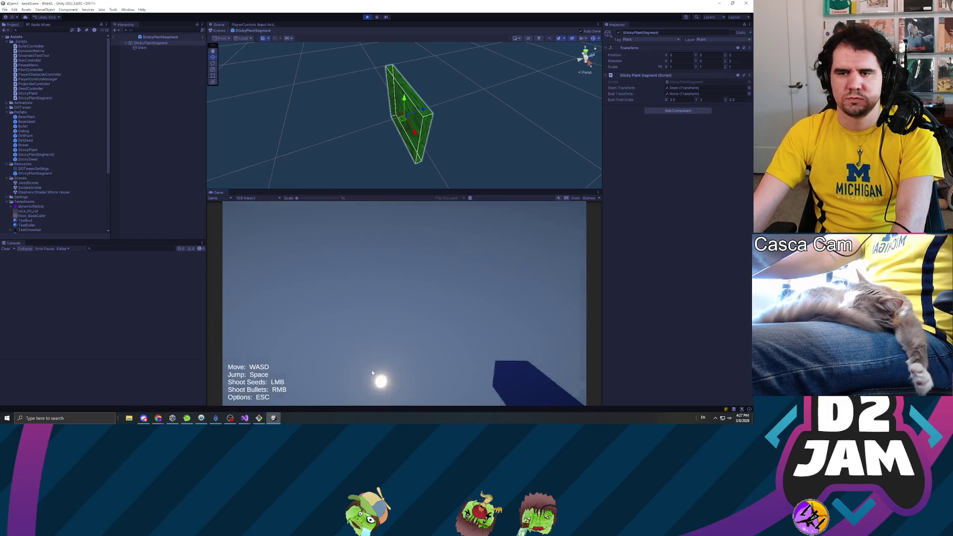
{"action": "left_click", "coordinate": [373, 373]}
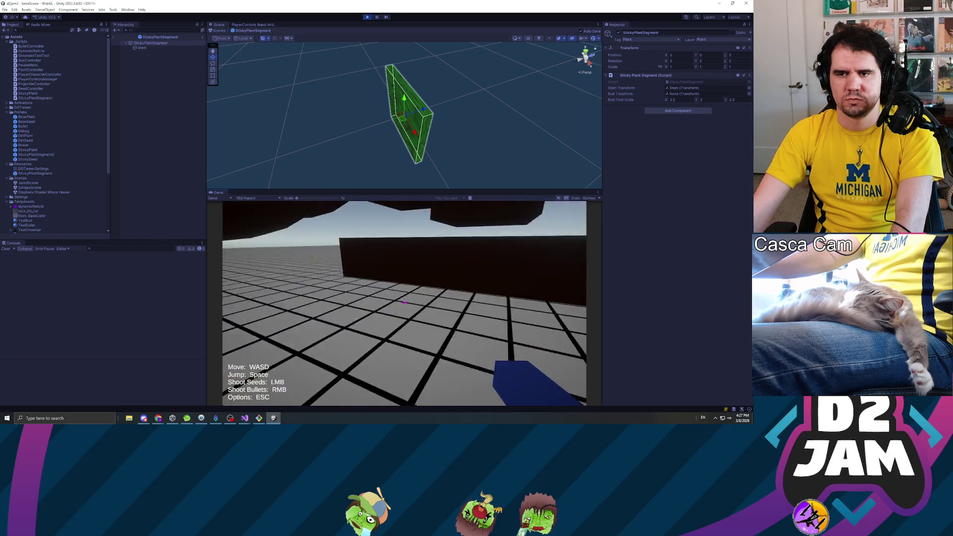
{"action": "left_click", "coordinate": [404, 301]}
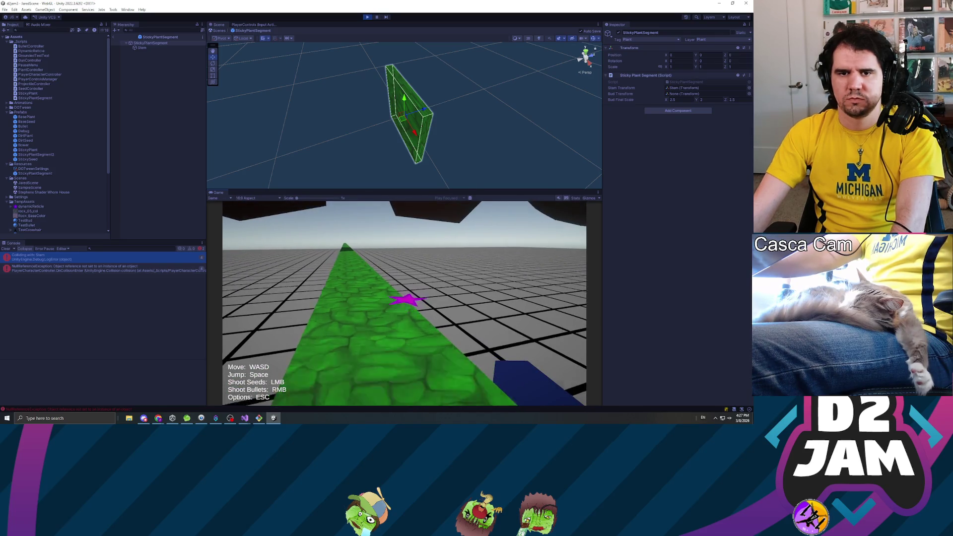
{"action": "key", "text": "Escape"}
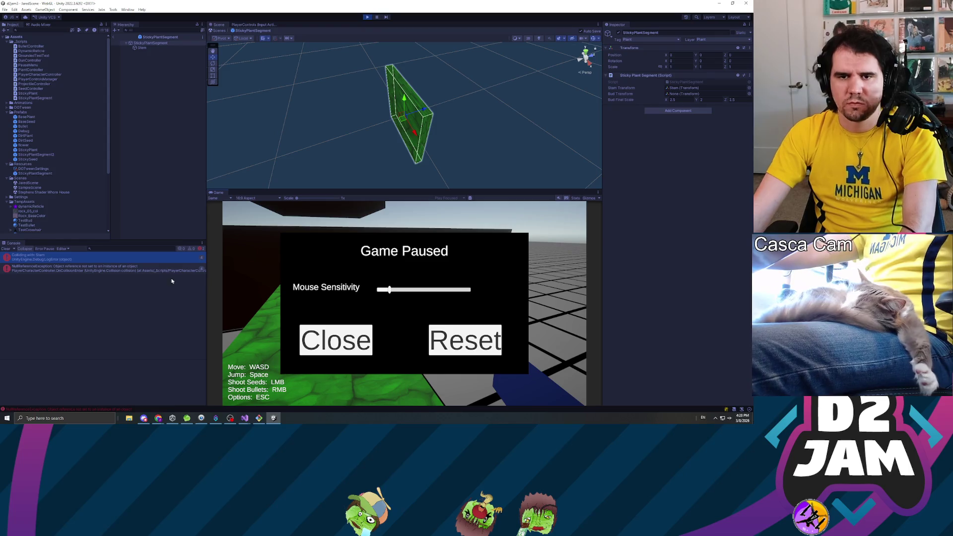
{"action": "left_click", "coordinate": [137, 268]}
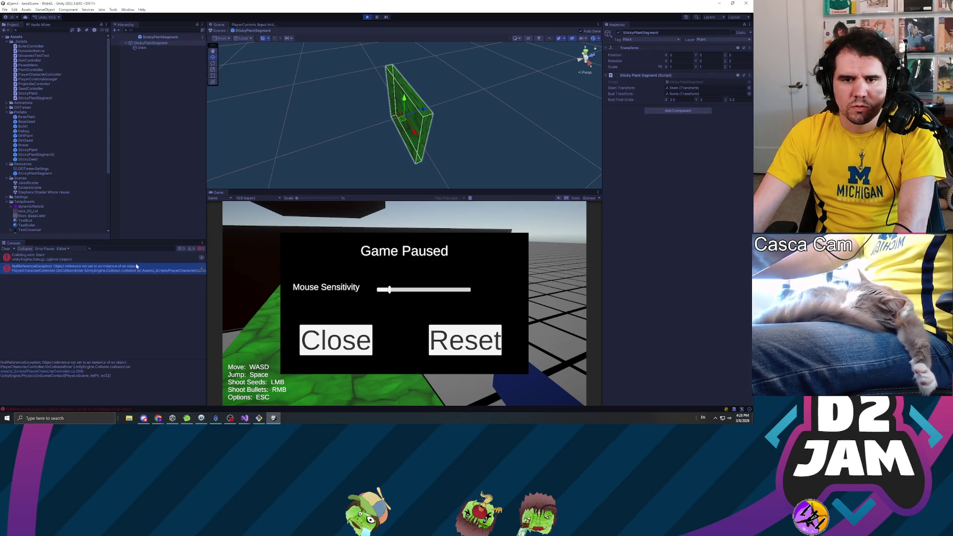
{"action": "double_click", "coordinate": [143, 270]}
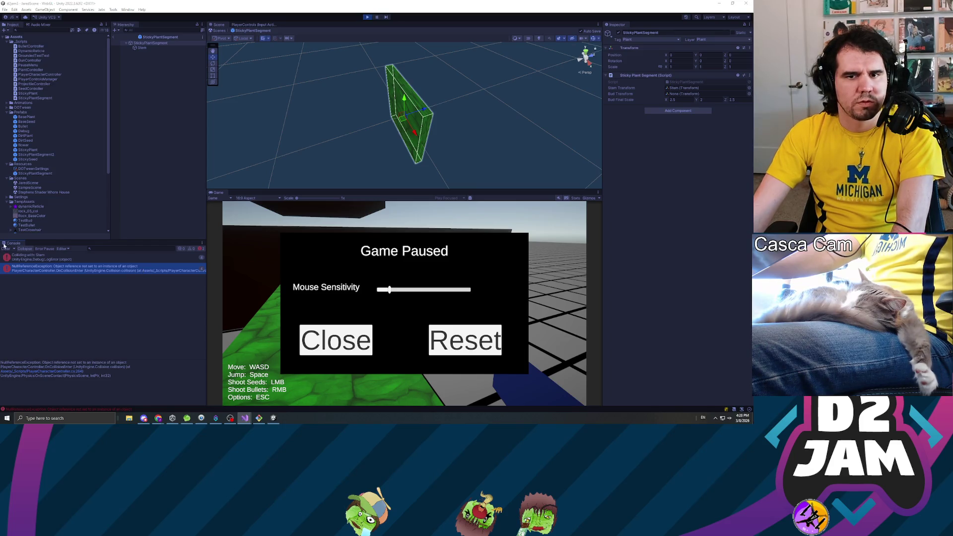
{"action": "left_click", "coordinate": [70, 262]}
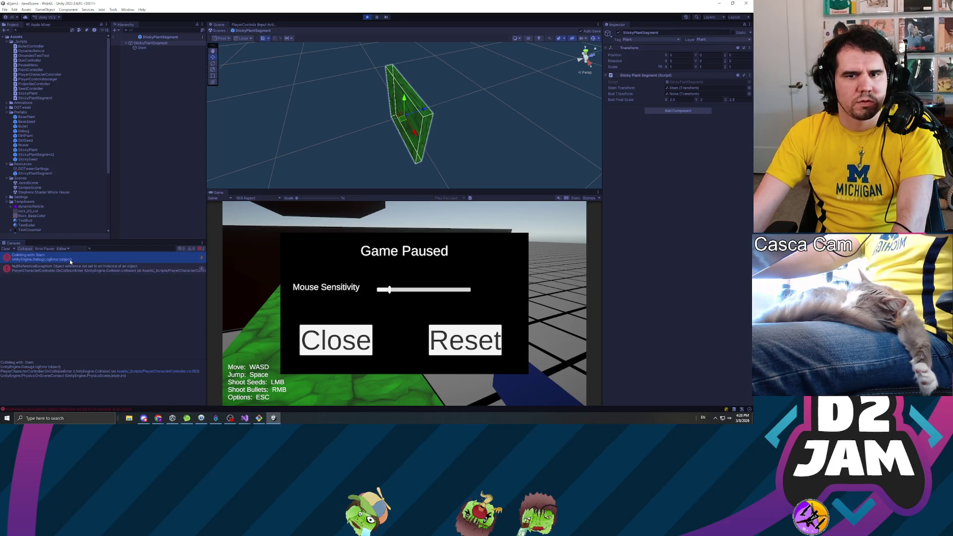
{"action": "left_click", "coordinate": [141, 49]}
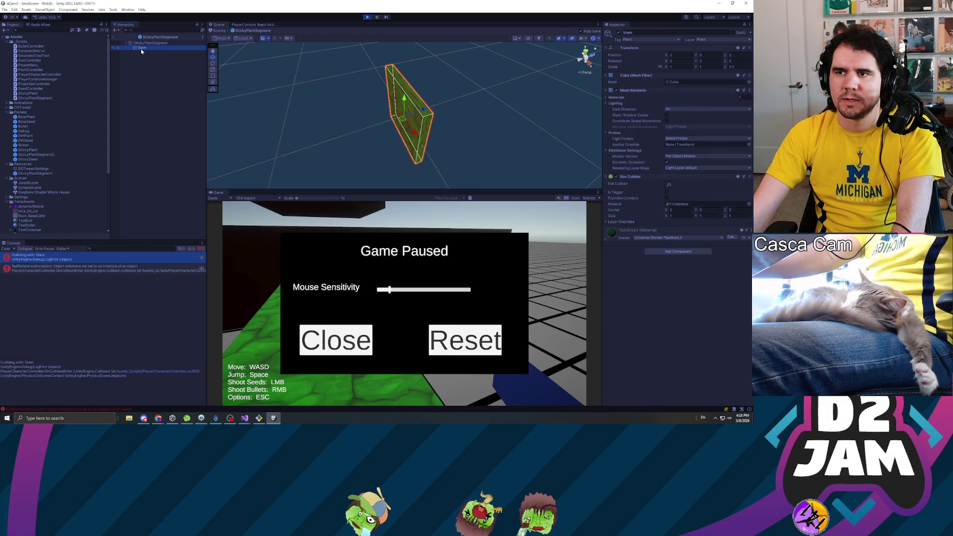
{"action": "left_click", "coordinate": [146, 44]}
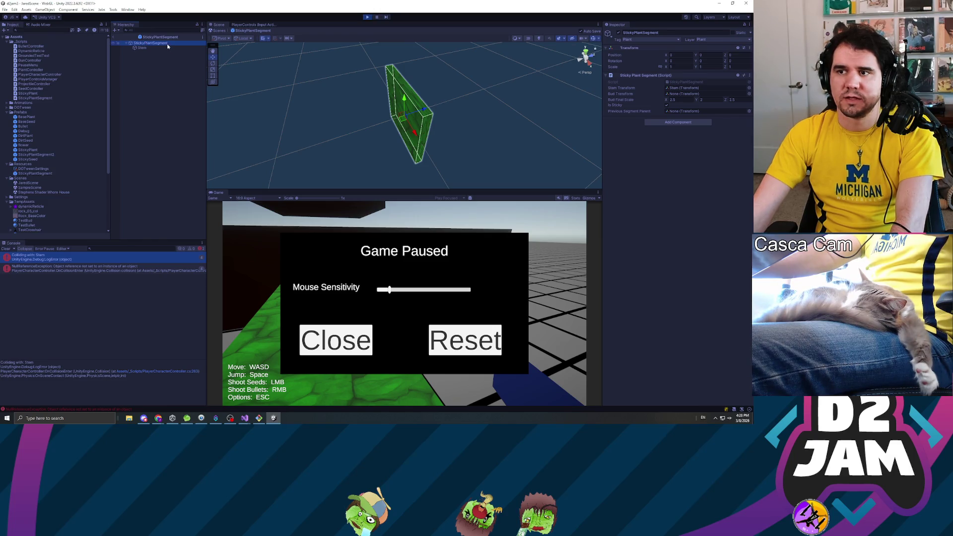
{"action": "double_click", "coordinate": [679, 84]}
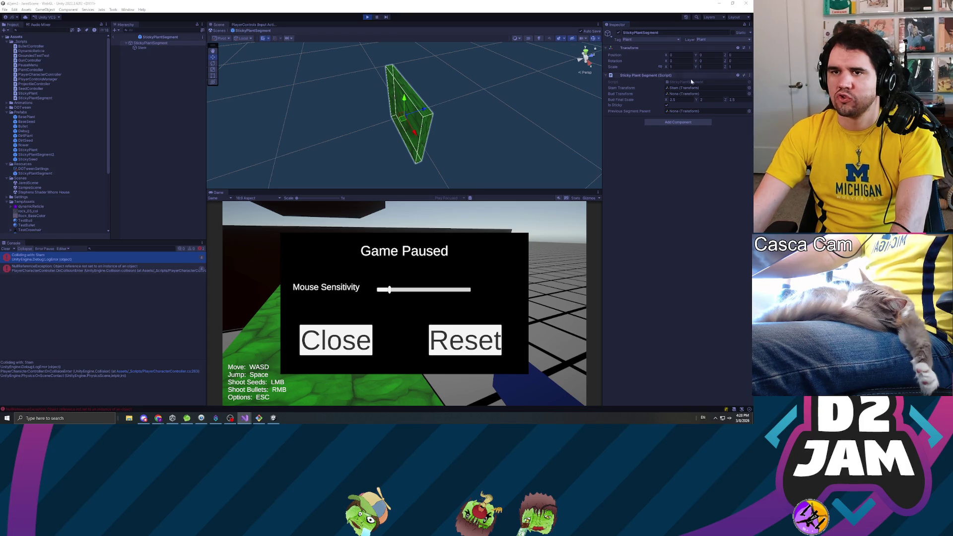
{"action": "left_click", "coordinate": [376, 16]}
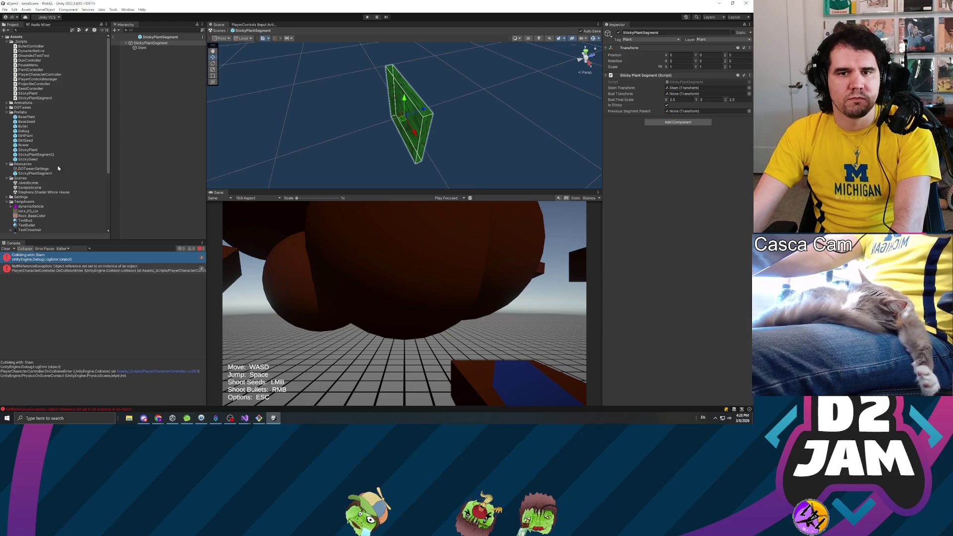
Rename the Resources prefab StickyPlantSegment to StickySegment.
{"action": "left_click", "coordinate": [34, 173]}
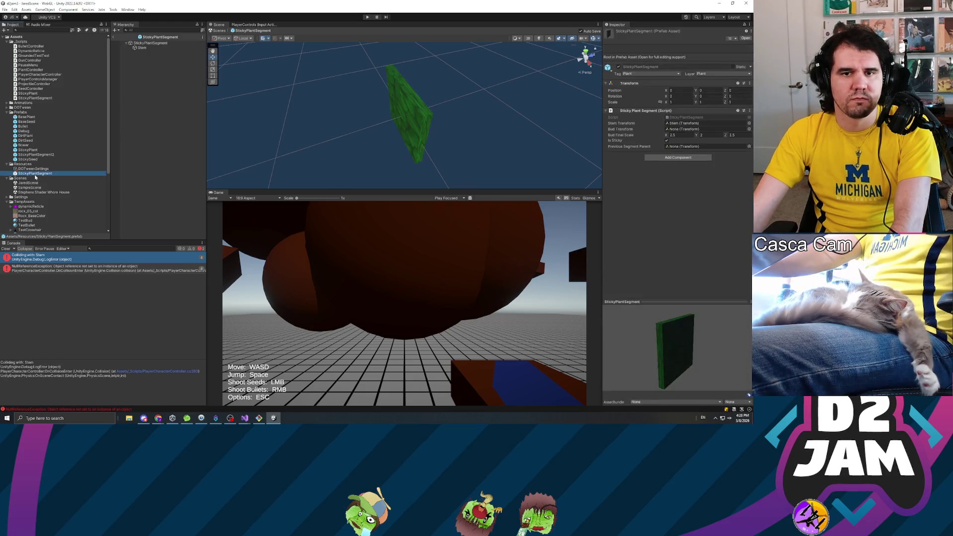
{"action": "left_click", "coordinate": [53, 174]}
{"action": "type", "text": "Sti"}
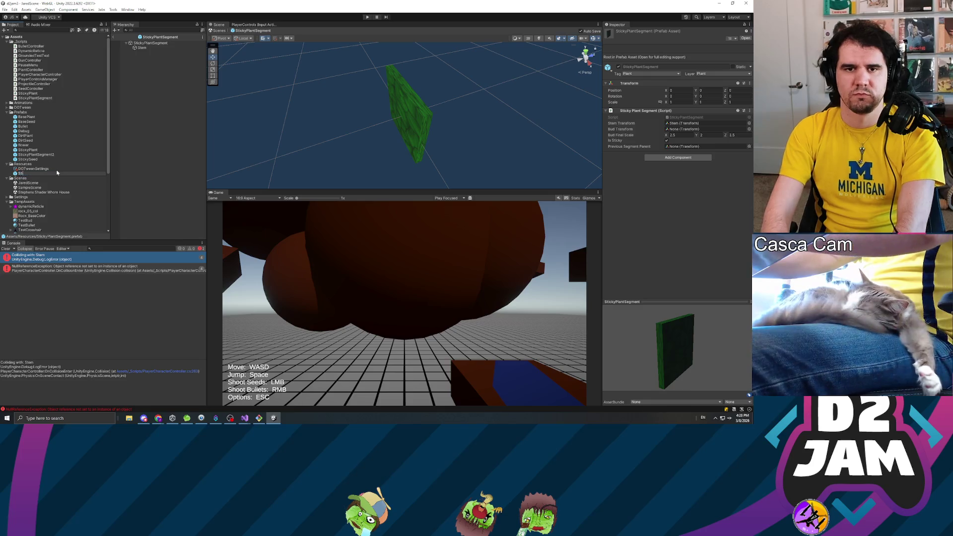
{"action": "type", "text": "ckySegment"}
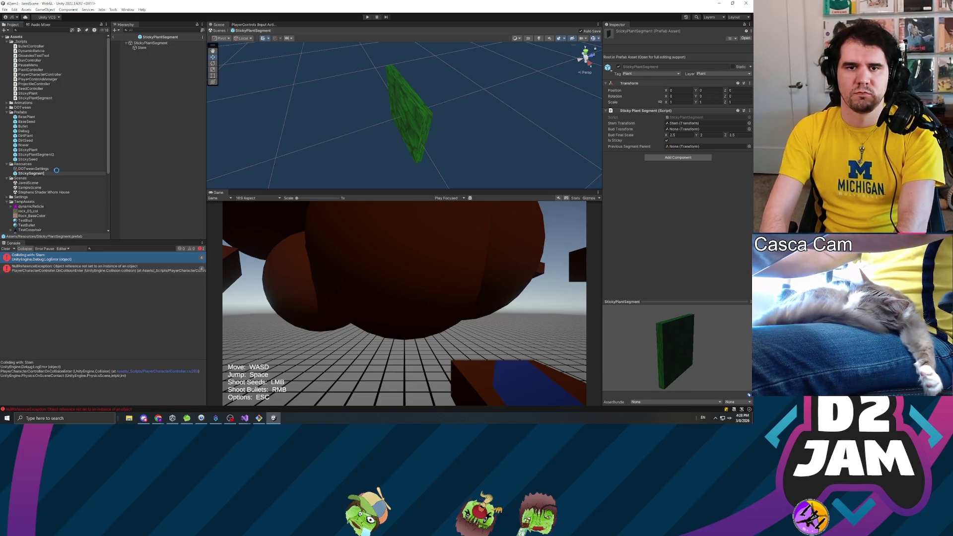
{"action": "key", "text": "Return"}
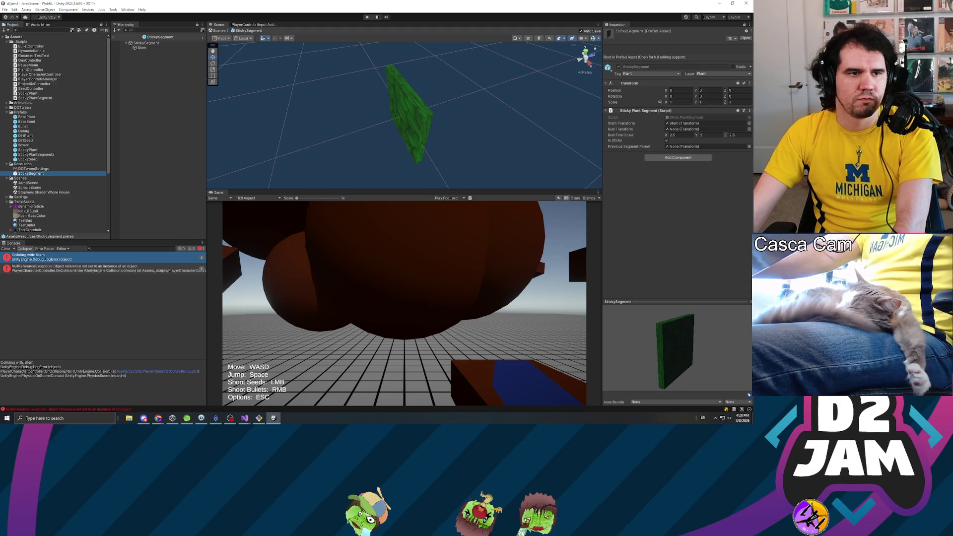
Inspect the StickySegment prefab's Stem child and parent script, then return to PlayerCharacterController.cs.
{"action": "key", "text": "alt+Tab"}
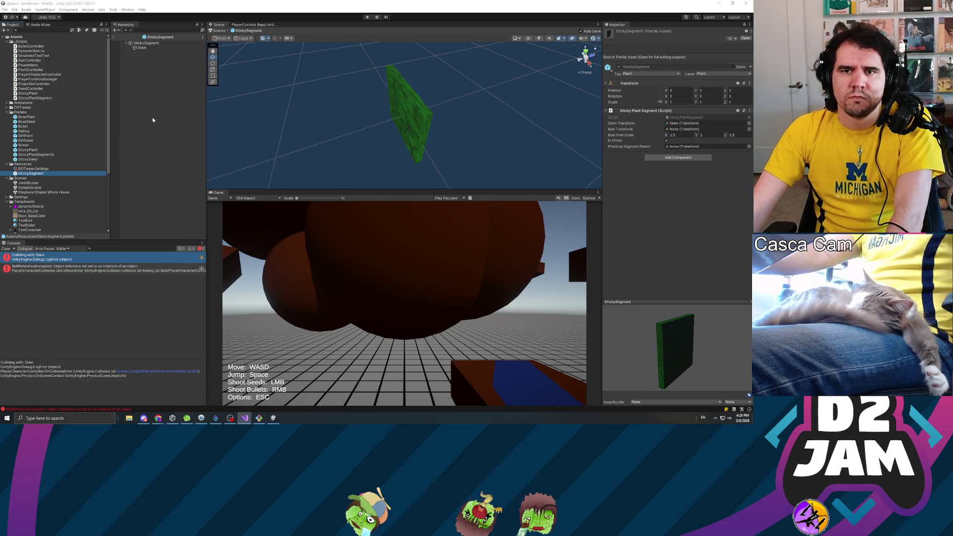
{"action": "left_click", "coordinate": [145, 48]}
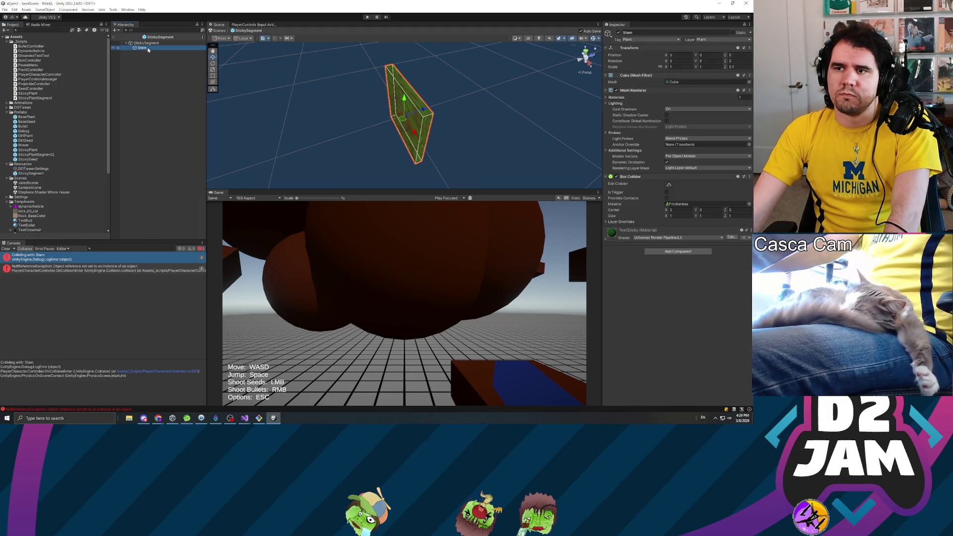
{"action": "left_click", "coordinate": [146, 43]}
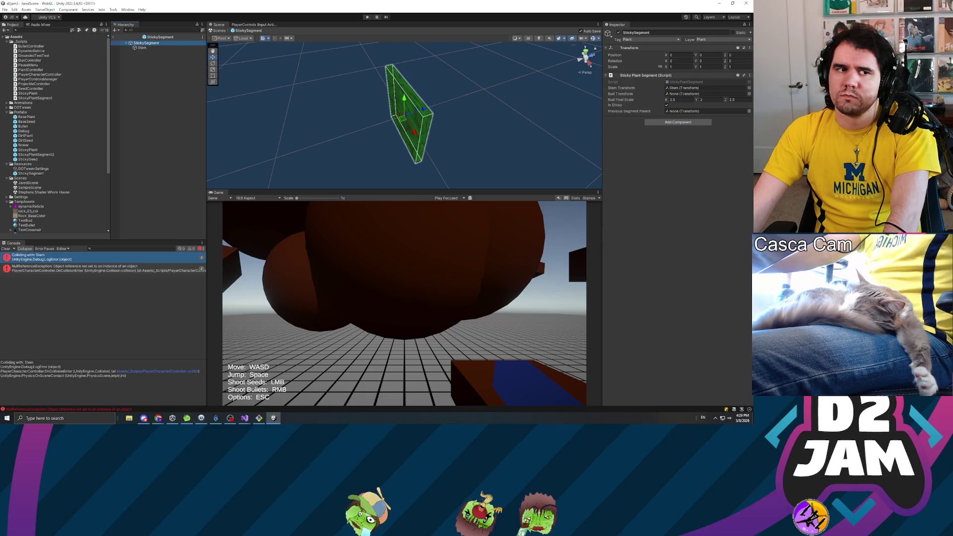
{"action": "left_click", "coordinate": [245, 418]}
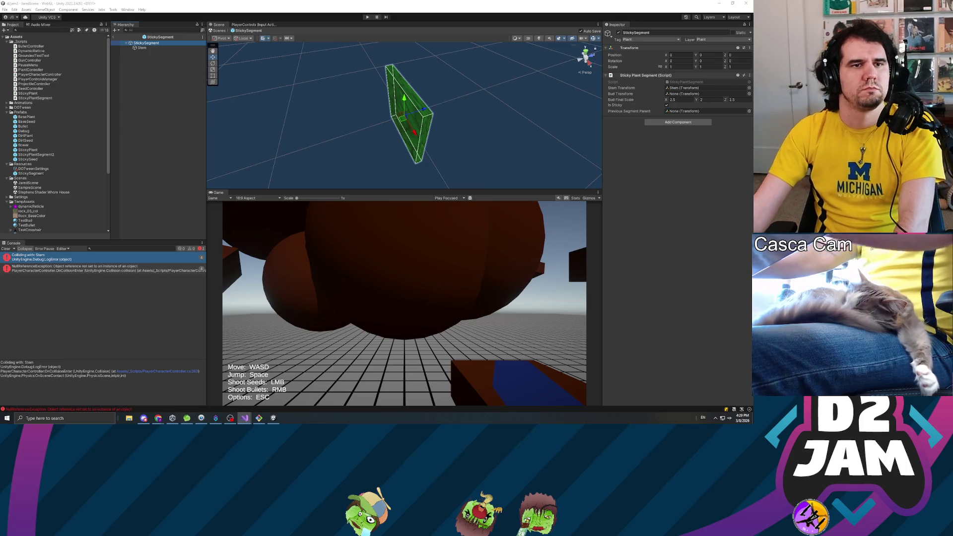
{"action": "key", "text": "alt+Tab"}
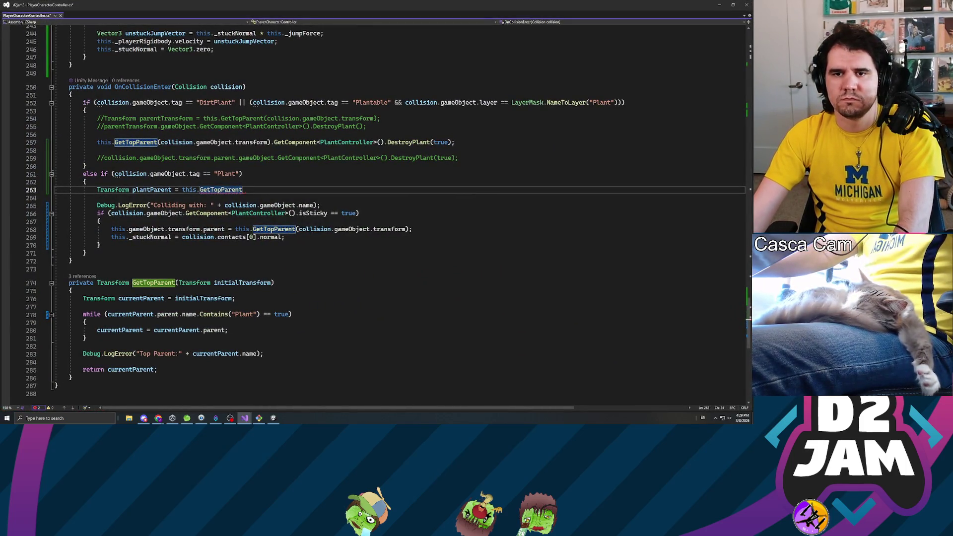
Finish line 263 as GetTopParent(collision.gameObject.transform); and insert a blank line below.
{"action": "type", "text": "("}
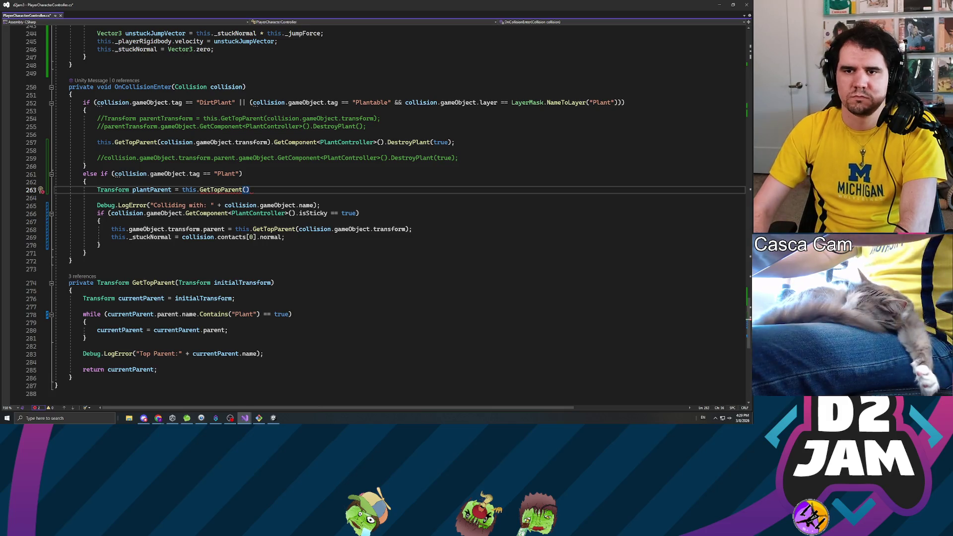
{"action": "type", "text": "collision.gameObje"}
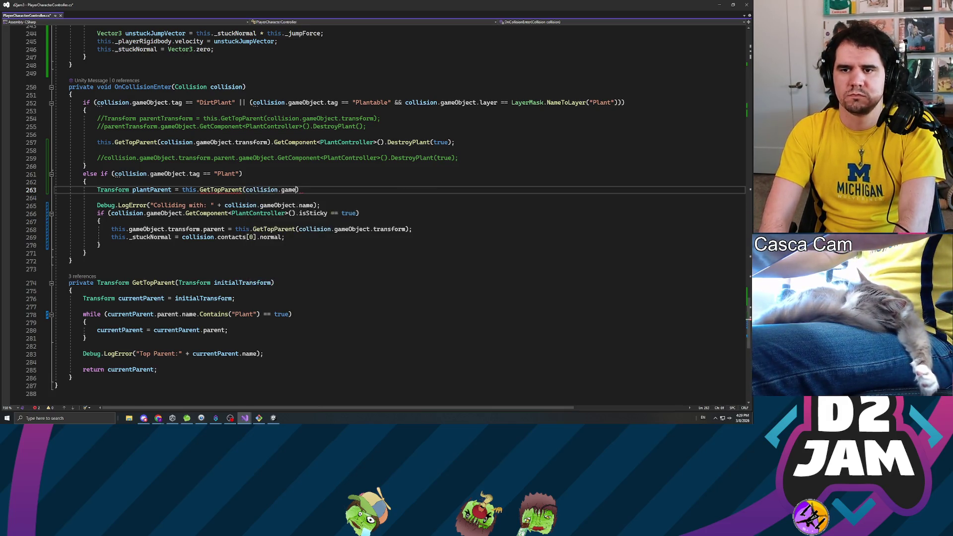
{"action": "type", "text": "ct.transfom"}
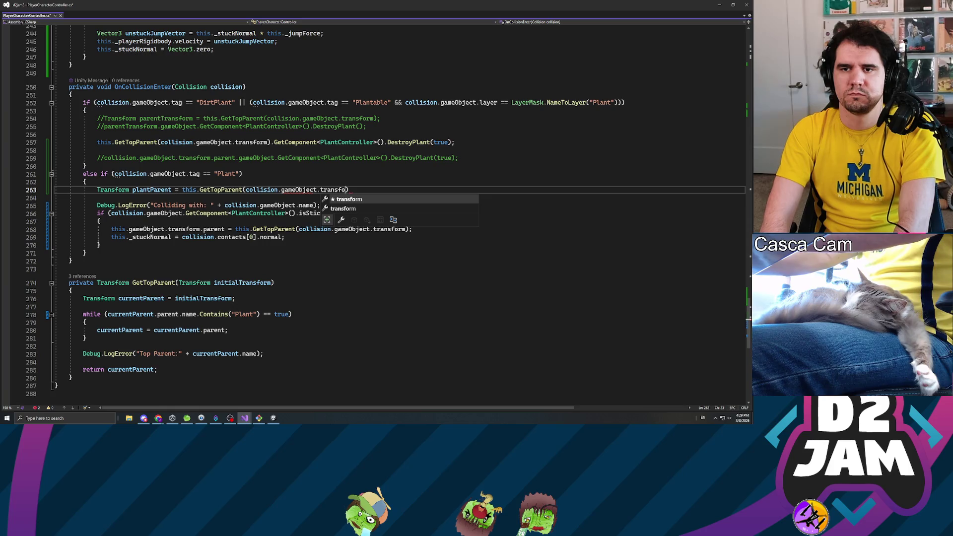
{"action": "key", "text": "Tab"}
{"action": "type", "text": ")"}
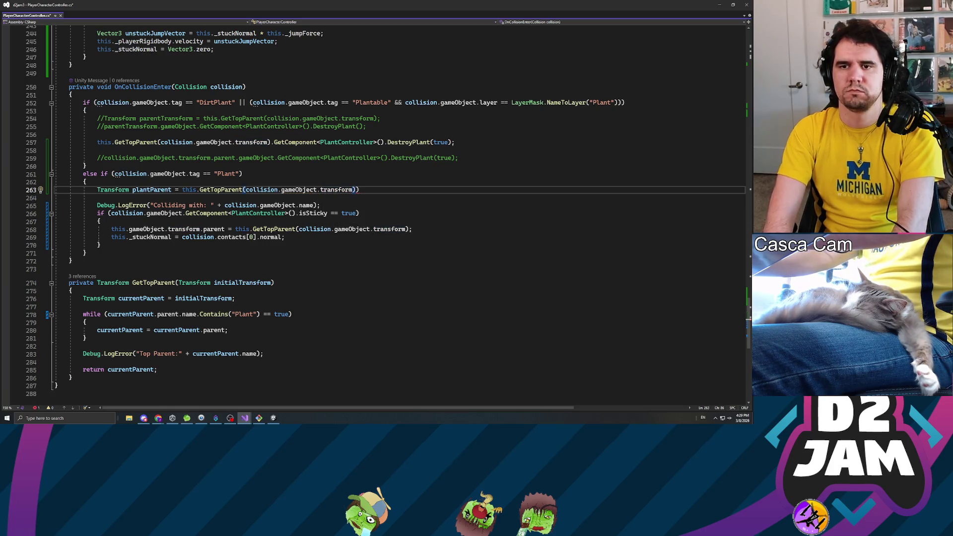
{"action": "type", "text": ";"}
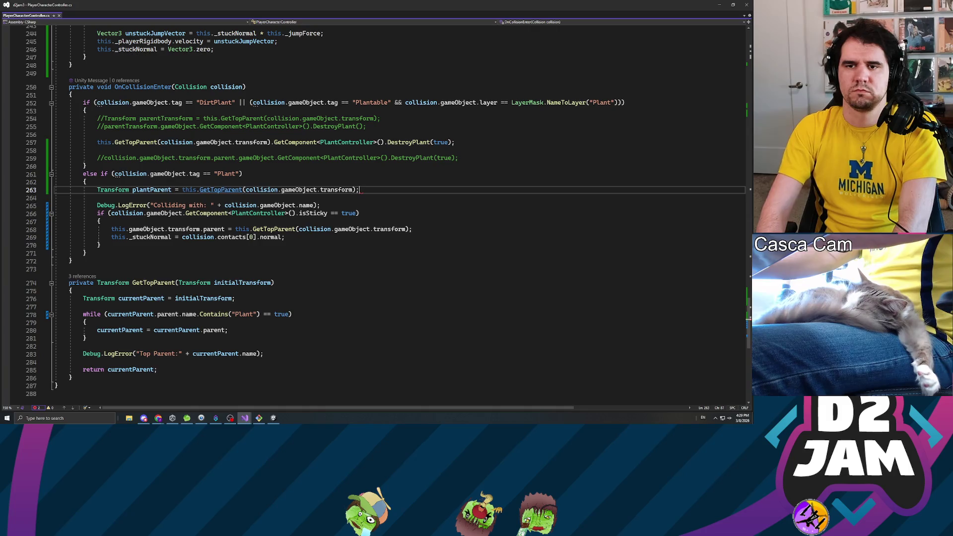
{"action": "key", "text": "Down"}
{"action": "key", "text": "Down"}
{"action": "key", "text": "Down"}
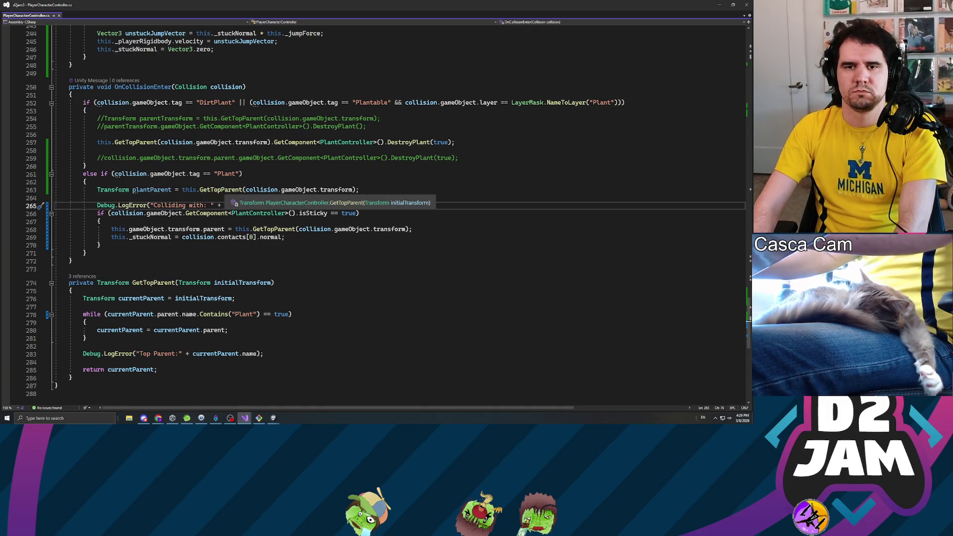
{"action": "key", "text": "ctrl+Return"}
Replace collision with plantParent in the isSticky check on line 267.
{"action": "left_click", "coordinate": [97, 221]}
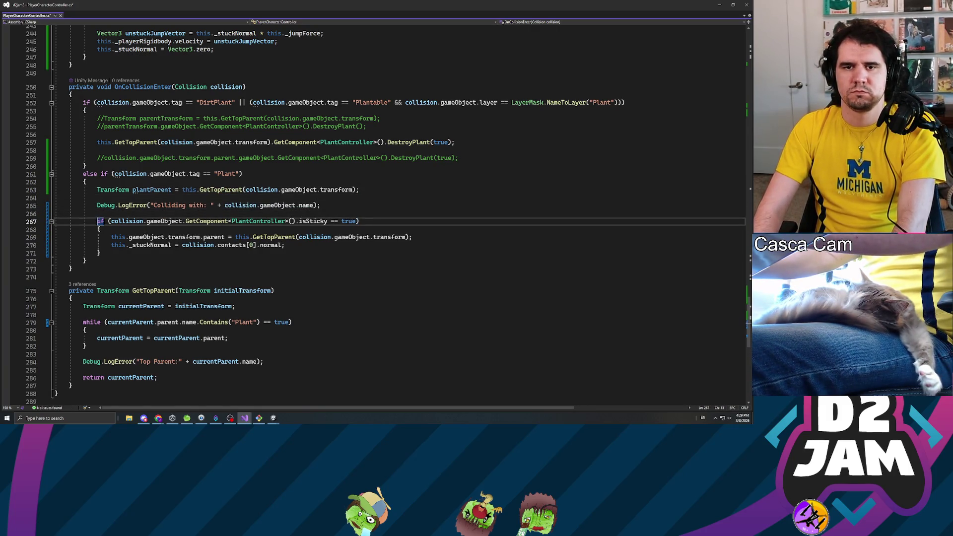
{"action": "mouse_move", "coordinate": [111, 221]}
{"action": "left_mouse_down"}
{"action": "mouse_move", "coordinate": [359, 221]}
{"action": "mouse_move", "coordinate": [144, 221]}
{"action": "left_mouse_up"}
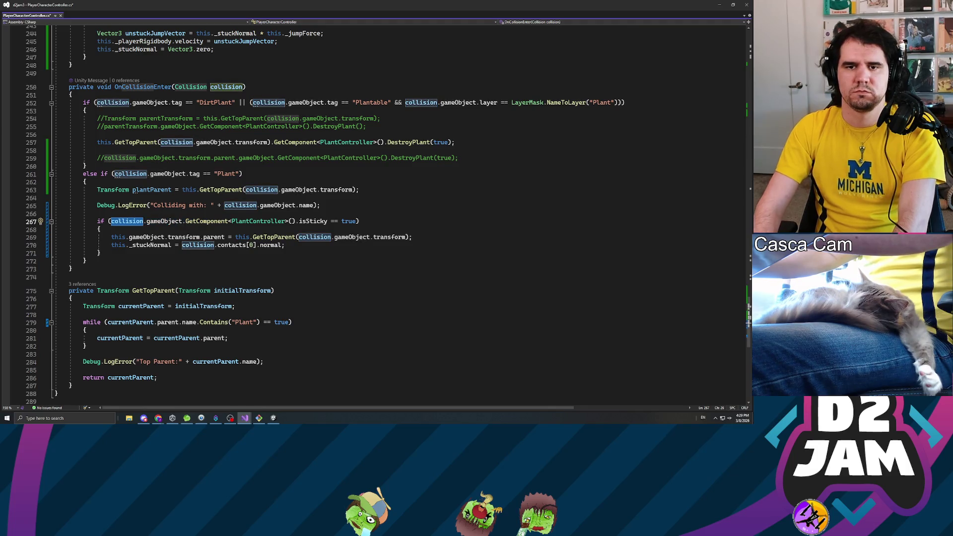
{"action": "type", "text": "pla"}
{"action": "key", "text": "Tab"}
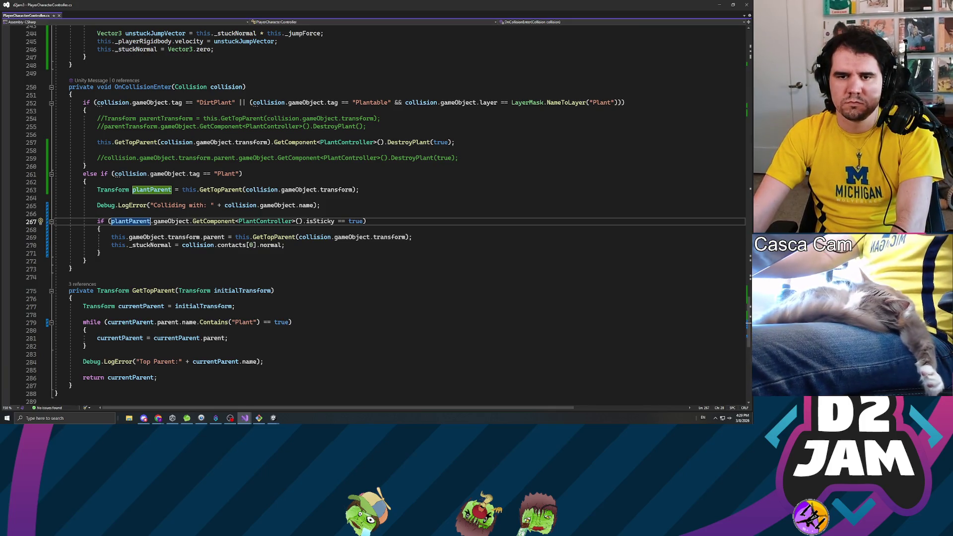
Replace the GetTopParent call on line 269 with plantParent; and go back to Unity.
{"action": "left_click", "coordinate": [184, 237]}
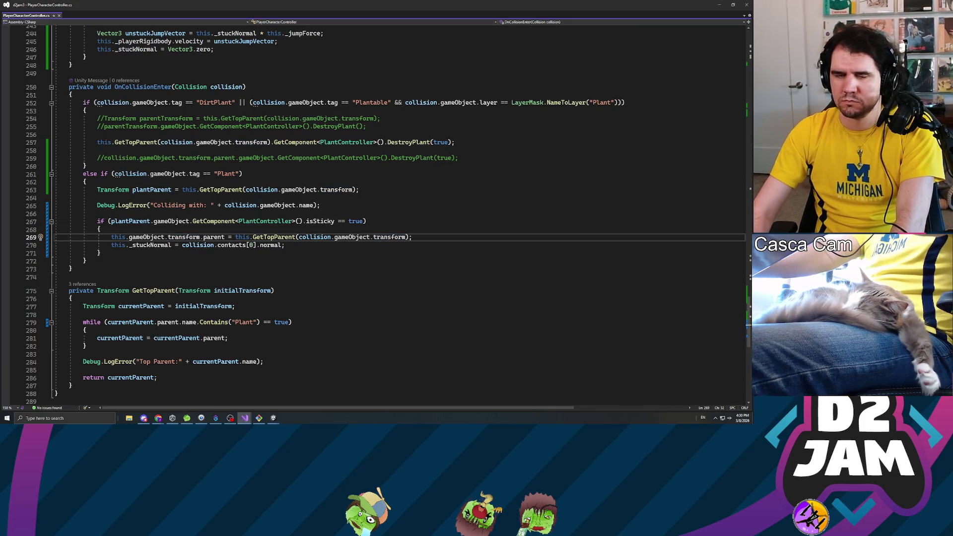
{"action": "left_click_drag", "start_coordinate": [235, 237], "coordinate": [413, 236]}
{"action": "type", "text": "pla"}
{"action": "key", "text": "Tab"}
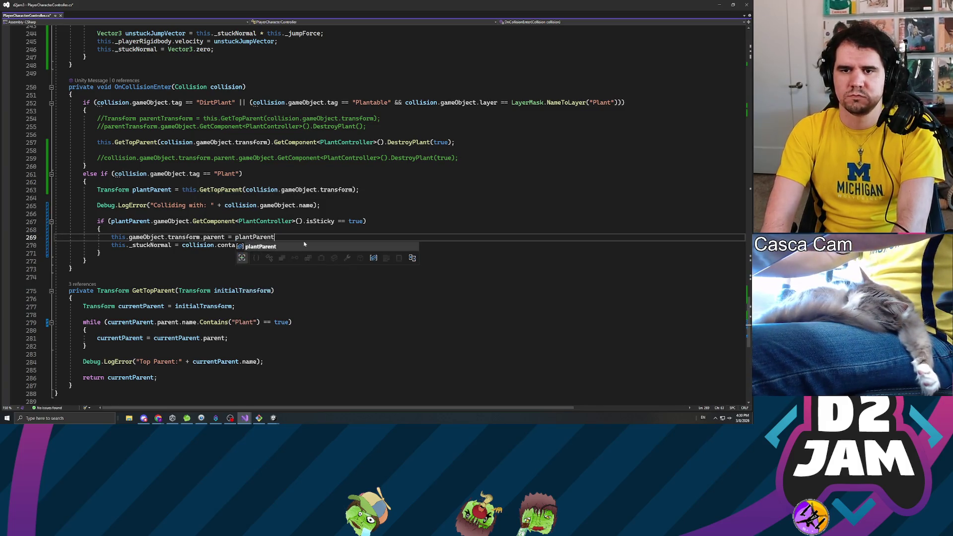
{"action": "type", "text": ";"}
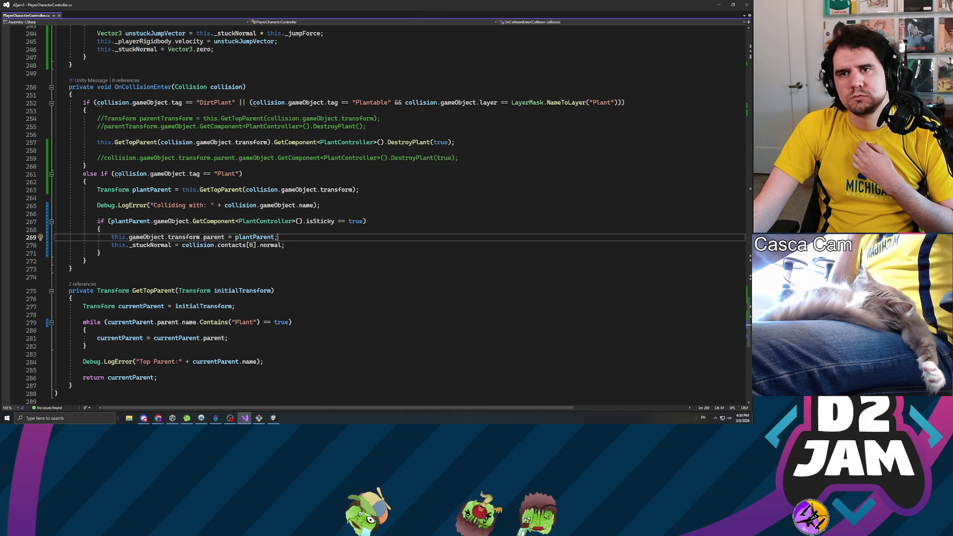
{"action": "key", "text": "alt+Tab"}
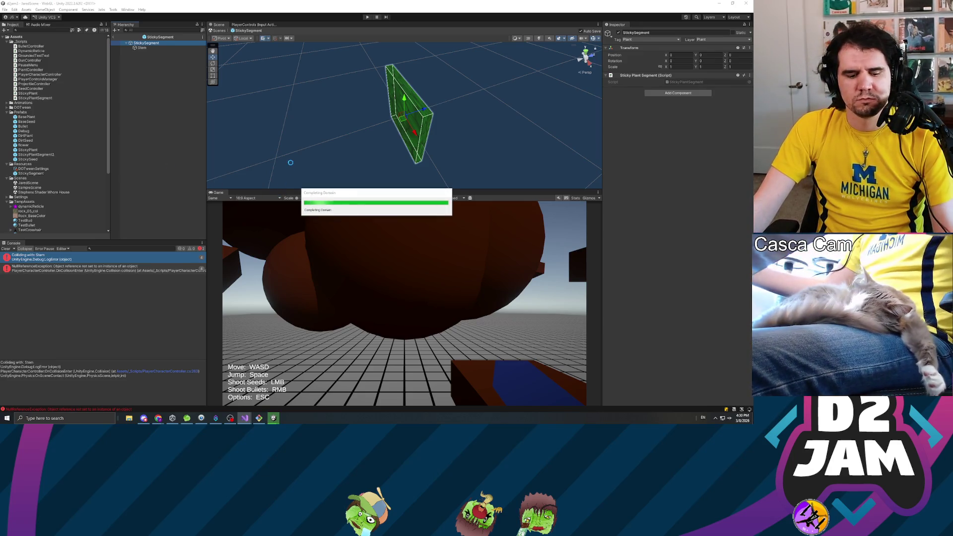
Run the game, fire four seeds at the brown blocks, pause, and view the error's stack trace.
{"action": "left_click", "coordinate": [368, 18]}
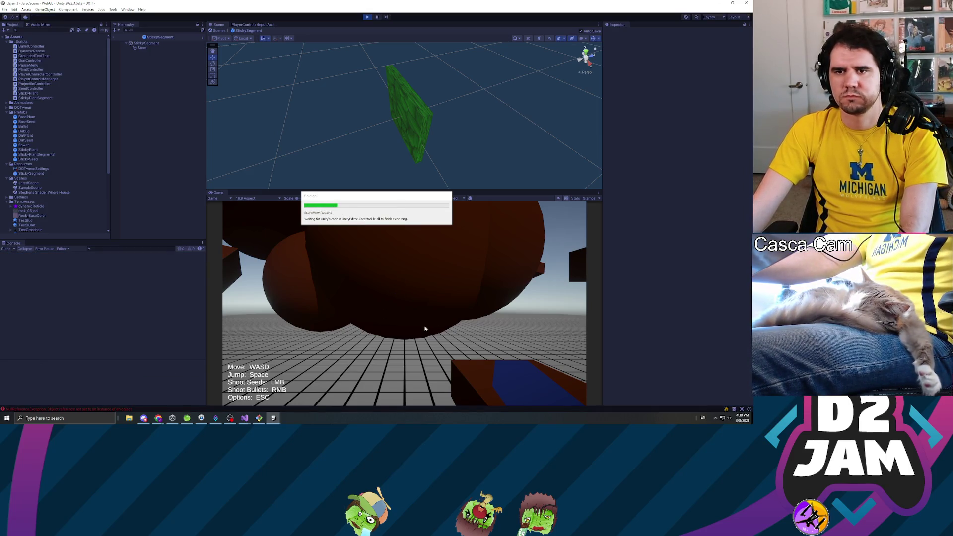
{"action": "left_click", "coordinate": [430, 323]}
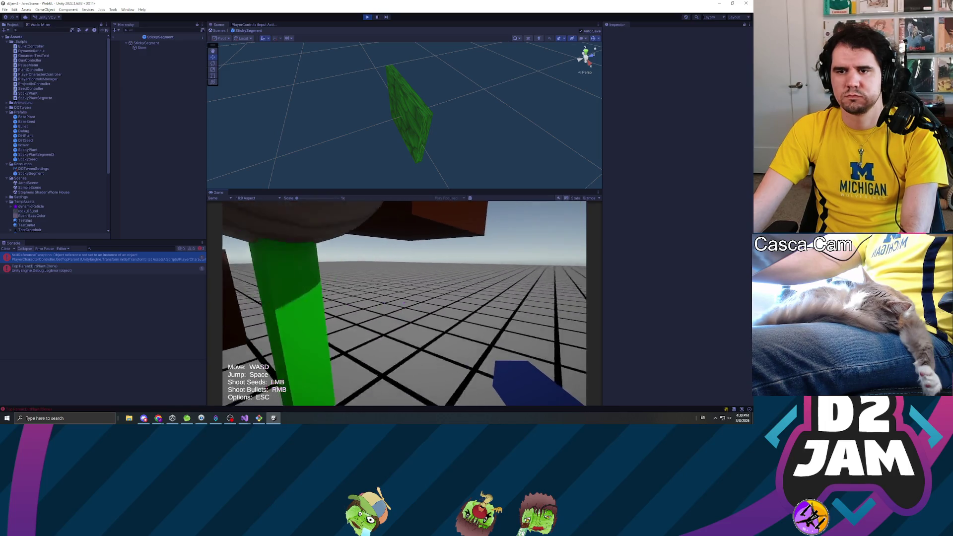
{"action": "left_click", "coordinate": [404, 303]}
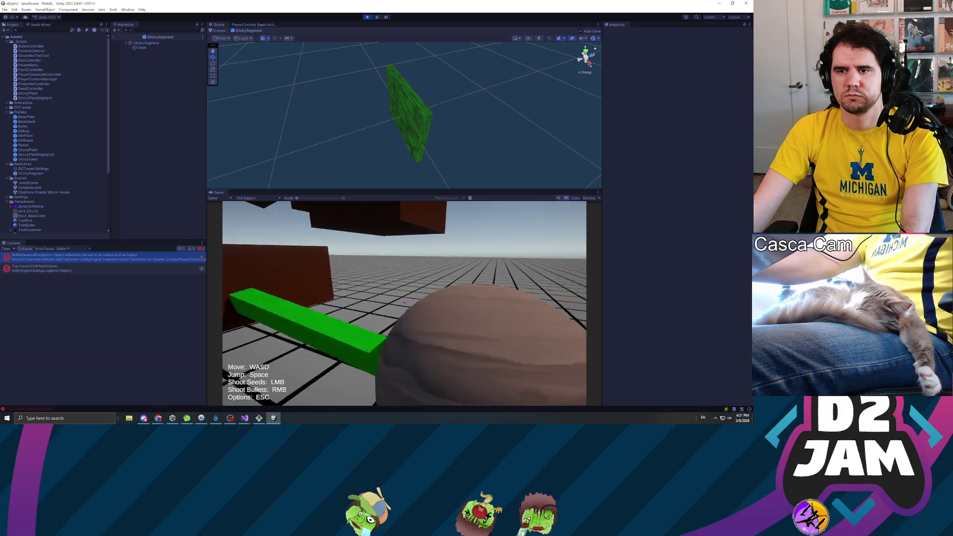
{"action": "left_click", "coordinate": [405, 303]}
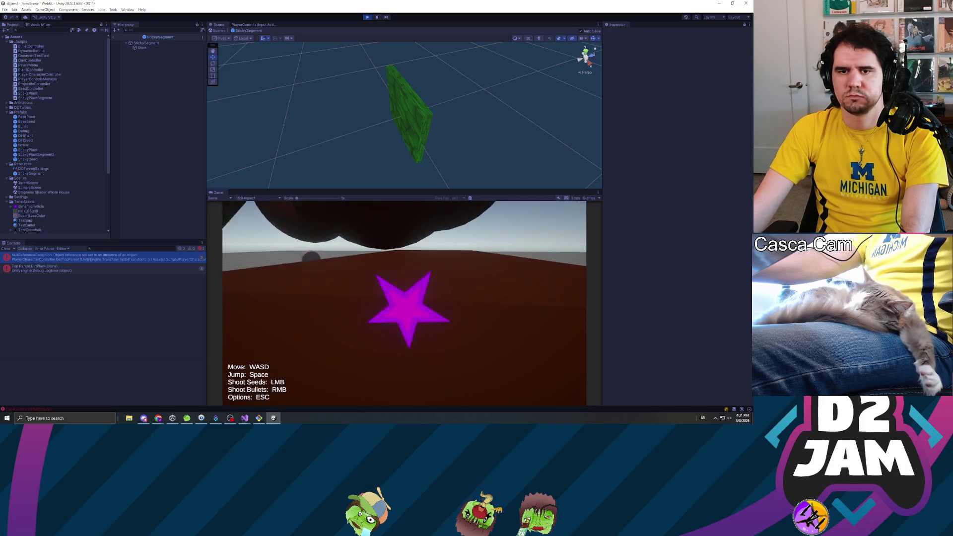
{"action": "left_click", "coordinate": [404, 303]}
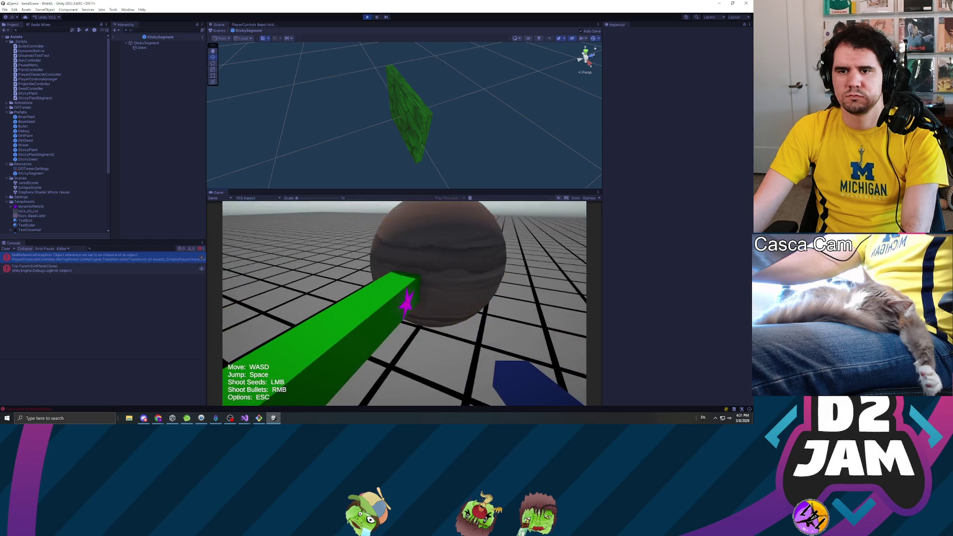
{"action": "key", "text": "Escape"}
{"action": "left_click", "coordinate": [138, 258]}
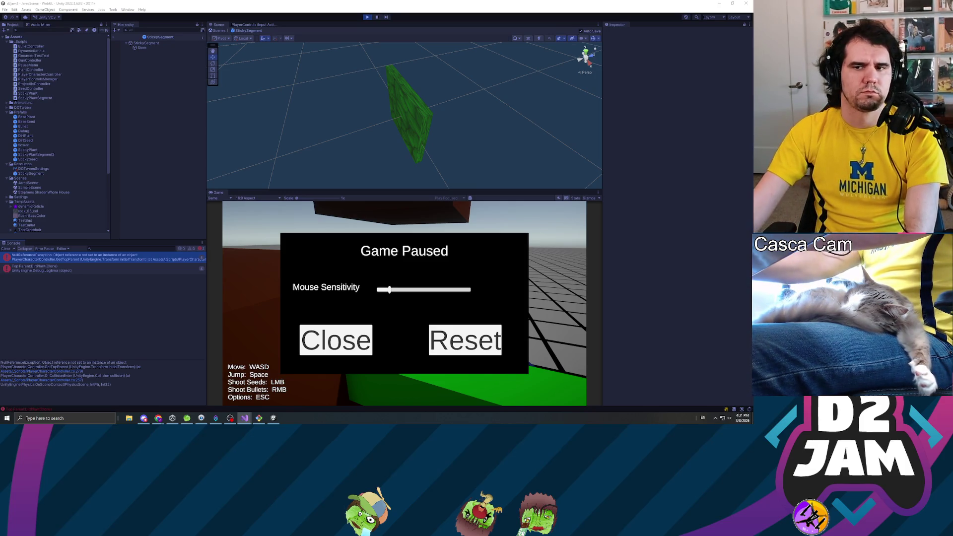
Fire three seeds at the brown wall and box, then pause and resume.
{"action": "left_click", "coordinate": [137, 187]}
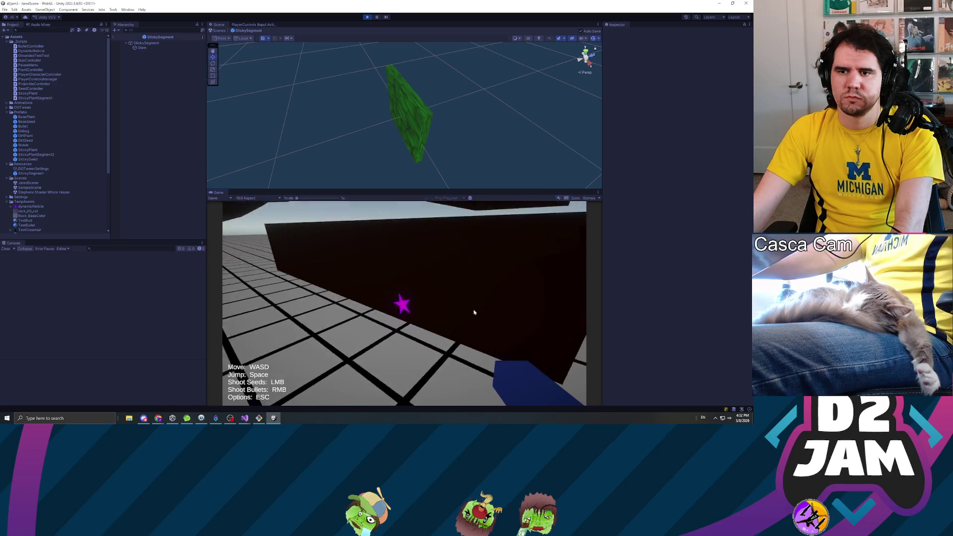
{"action": "left_click", "coordinate": [501, 315]}
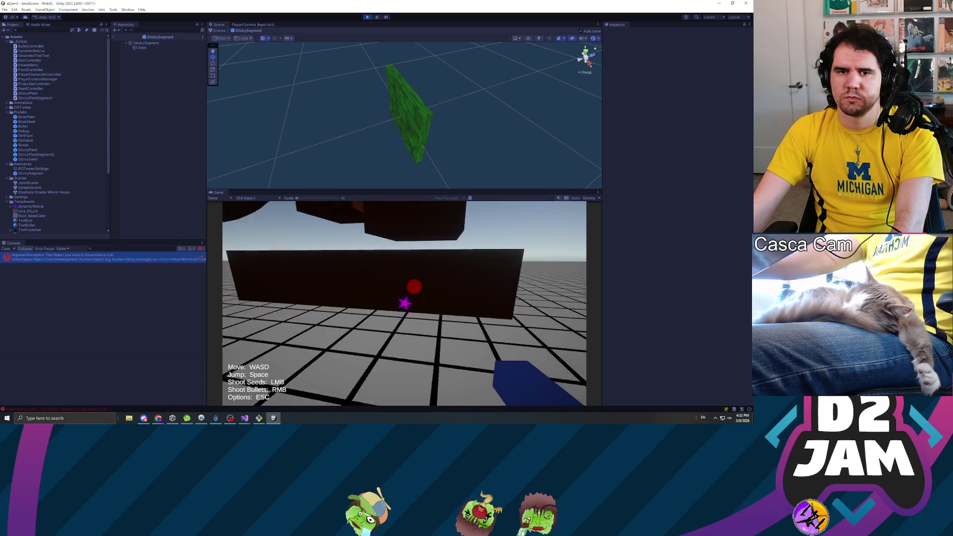
{"action": "left_click", "coordinate": [405, 304]}
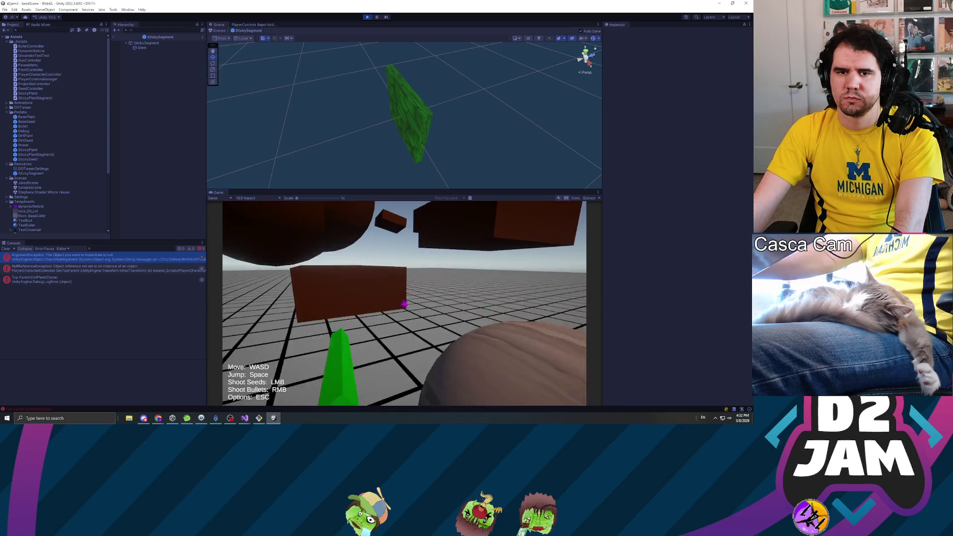
{"action": "left_click", "coordinate": [405, 304]}
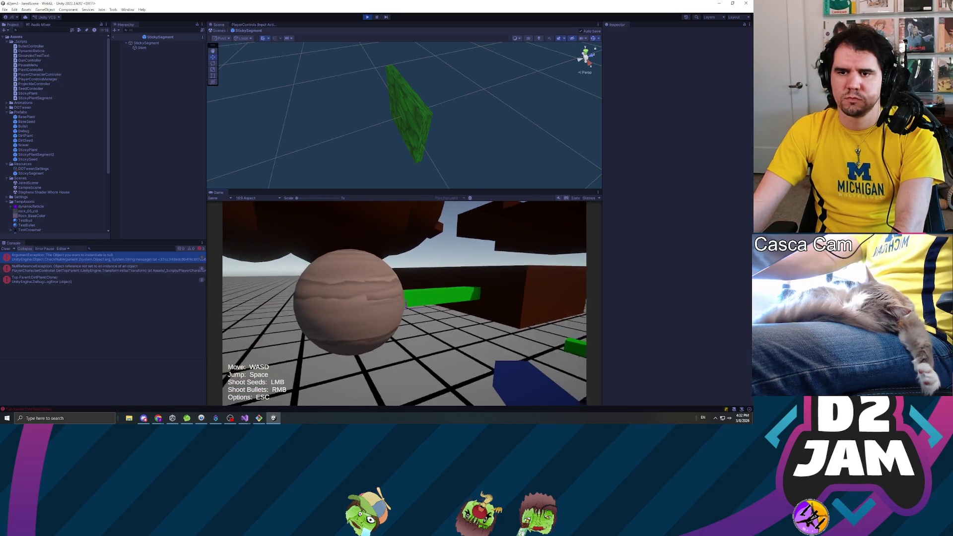
{"action": "key", "text": "Escape"}
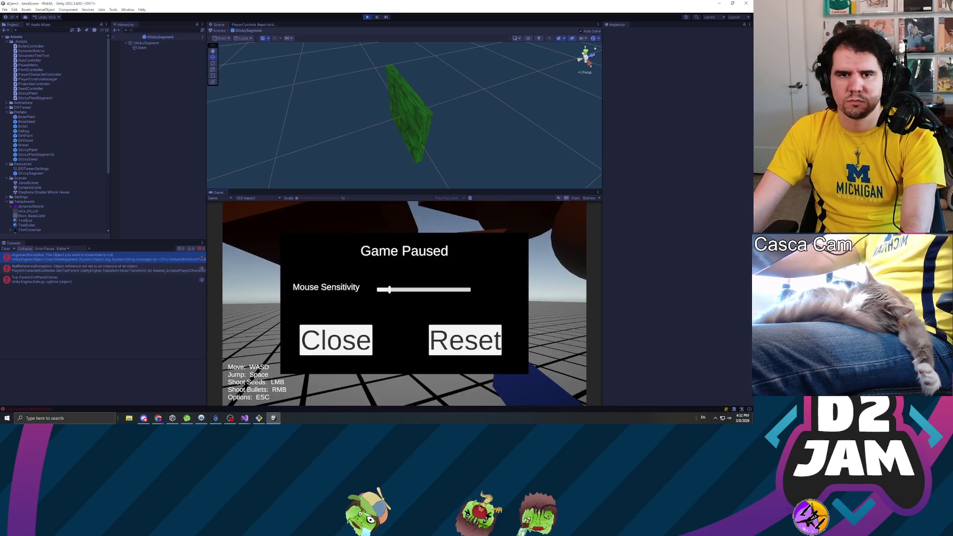
{"action": "key", "text": "Escape"}
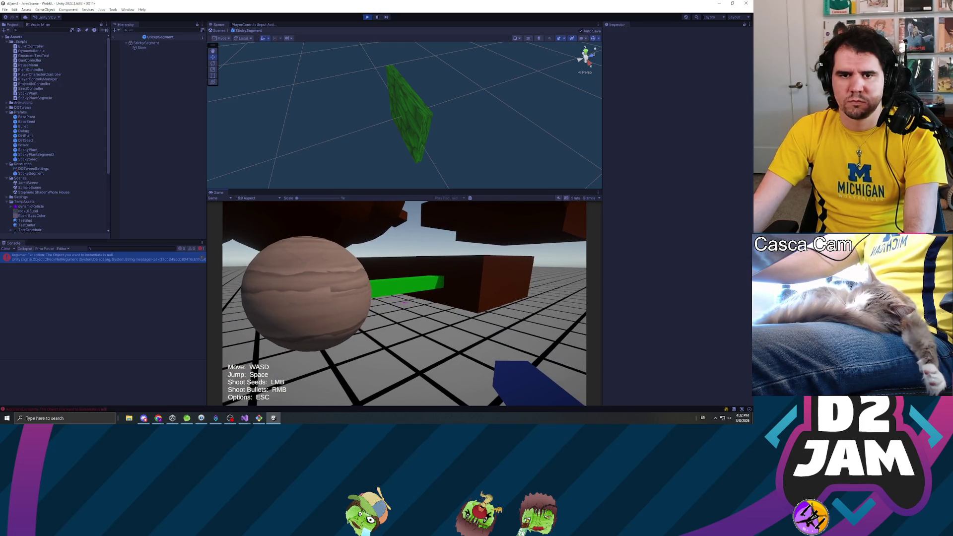
Walk up to the brown sphere and box, shoot each, pause, and view the third console error.
{"action": "key", "text": "s"}
{"action": "key", "text": "w"}
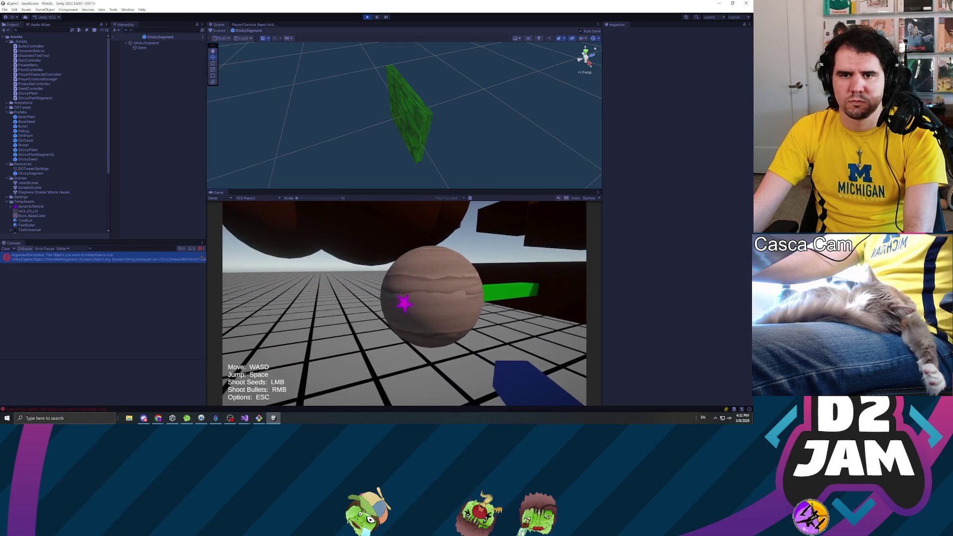
{"action": "left_click", "coordinate": [405, 304]}
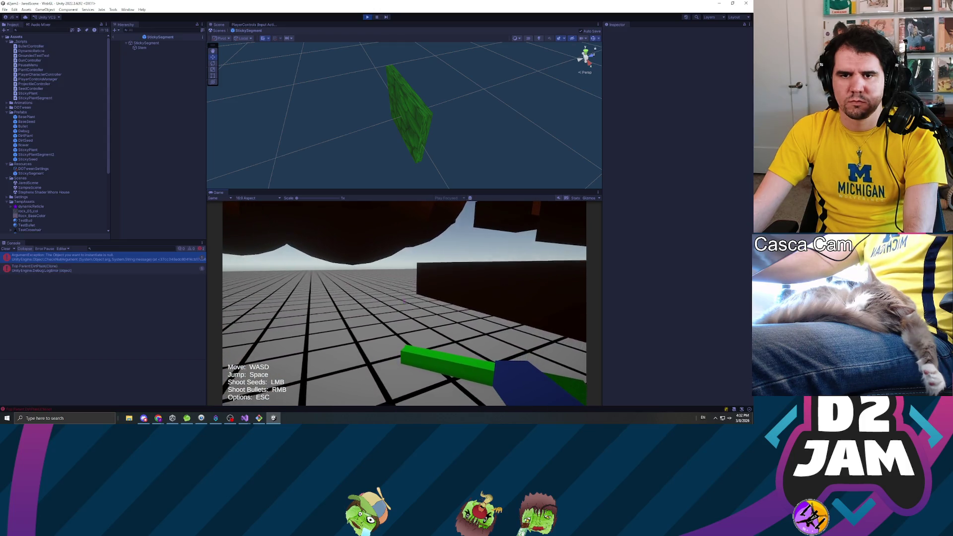
{"action": "key", "text": "w"}
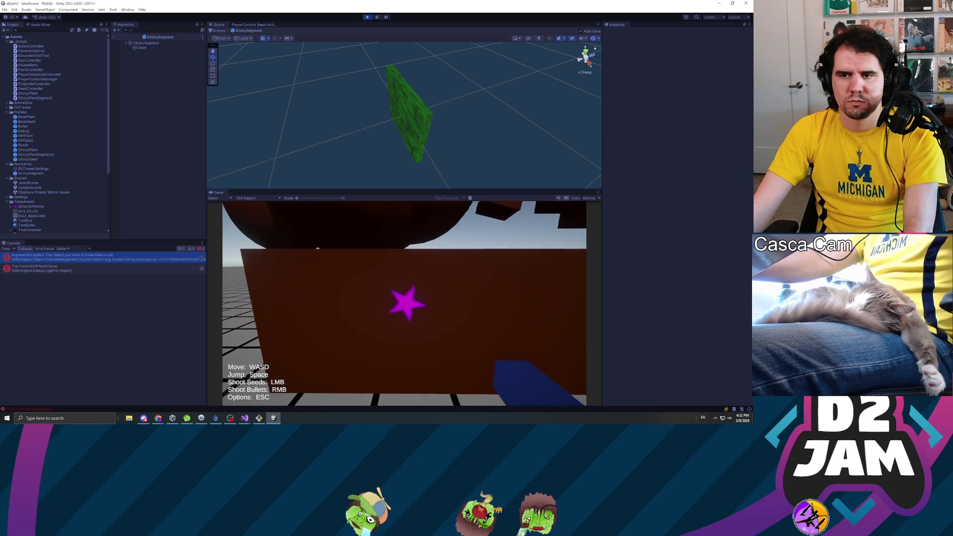
{"action": "left_click", "coordinate": [404, 304]}
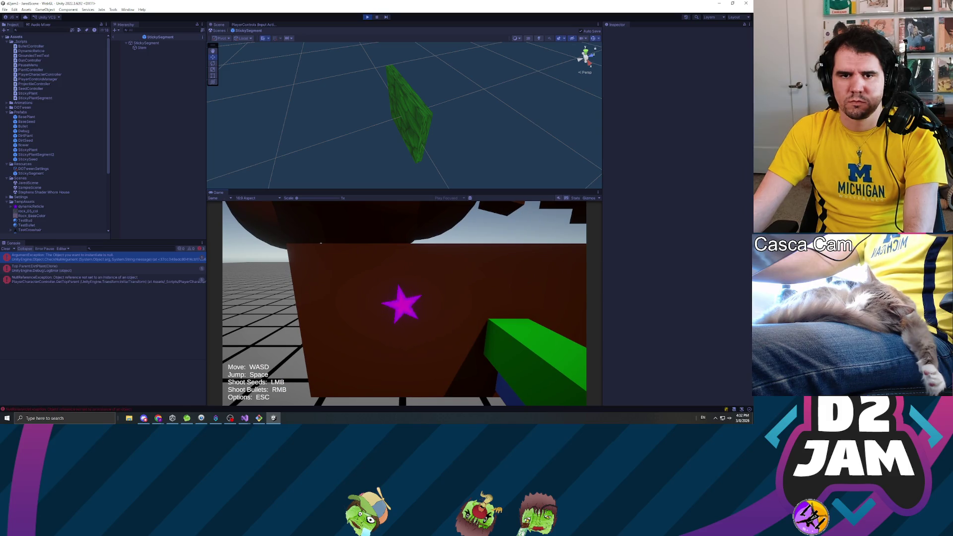
{"action": "key", "text": "Escape"}
{"action": "left_click", "coordinate": [153, 281]}
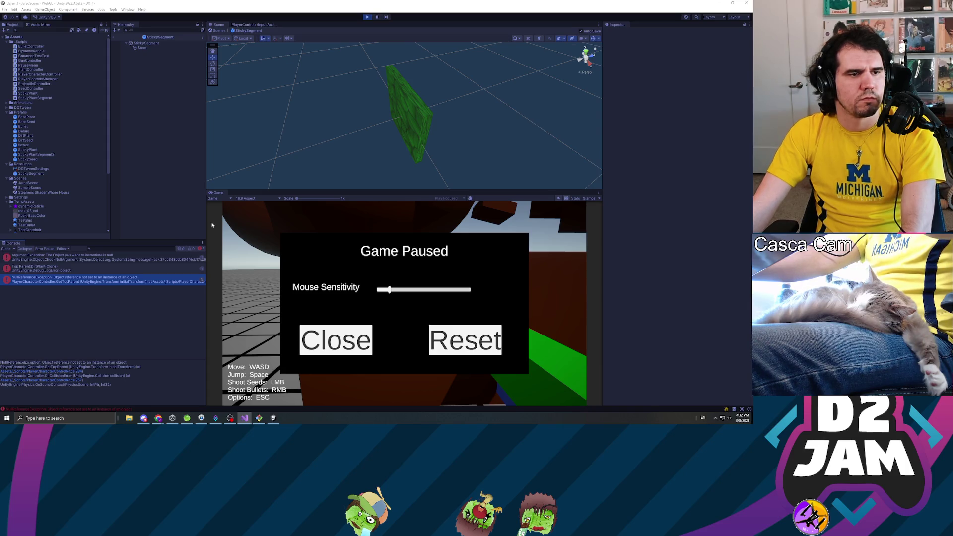
Close the pause screen, fire one more seed at the box, and stop the game.
{"action": "left_click", "coordinate": [360, 327]}
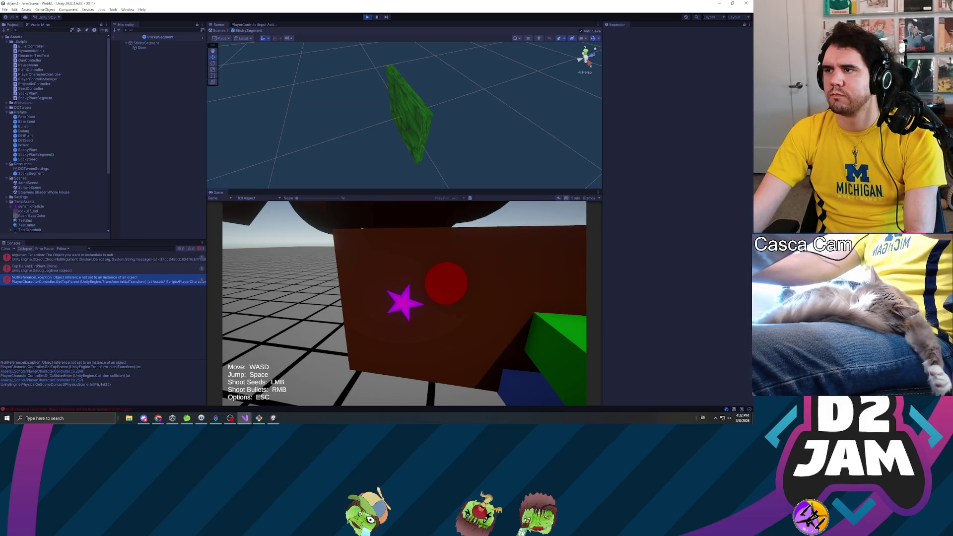
{"action": "left_click", "coordinate": [405, 303]}
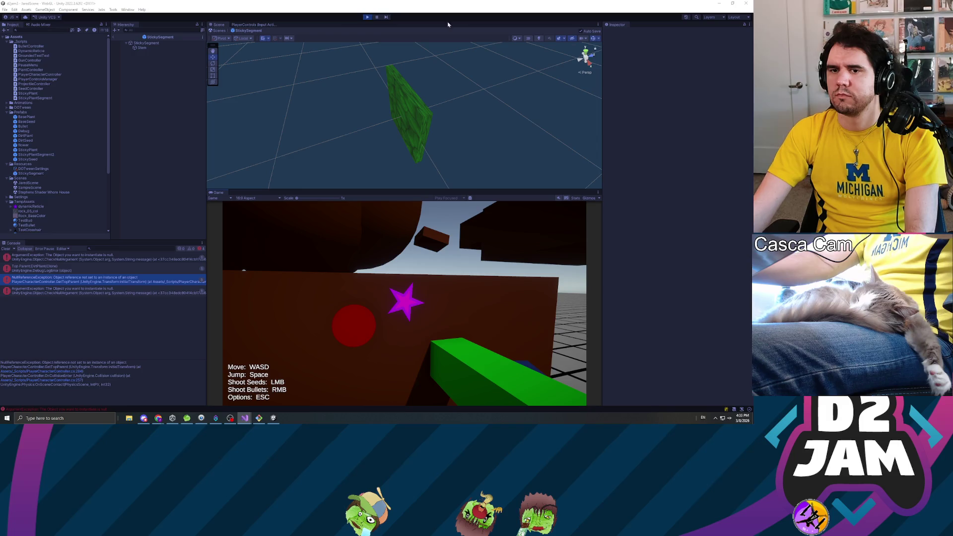
{"action": "left_click", "coordinate": [367, 17]}
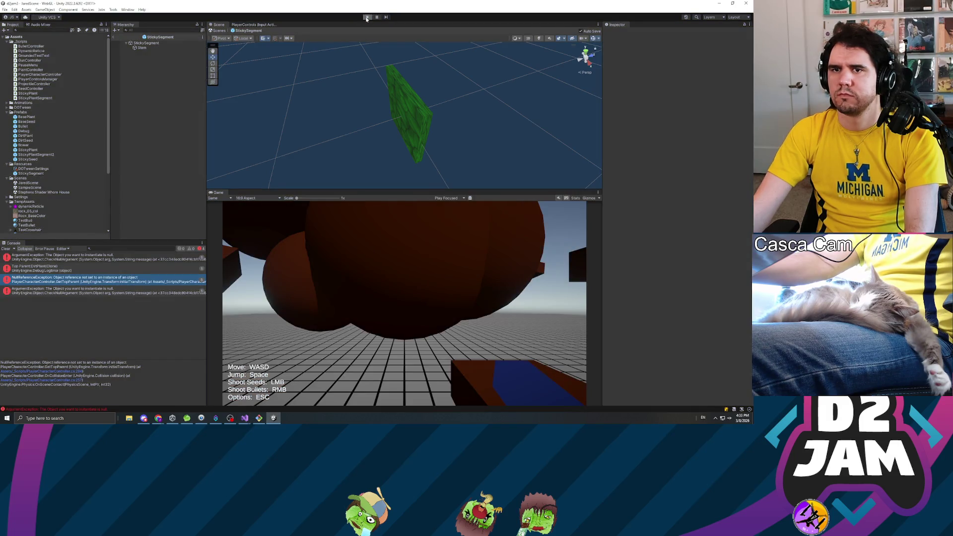
Restart Play mode and fire two seeds, one growing into a sphere.
{"action": "left_click", "coordinate": [367, 17]}
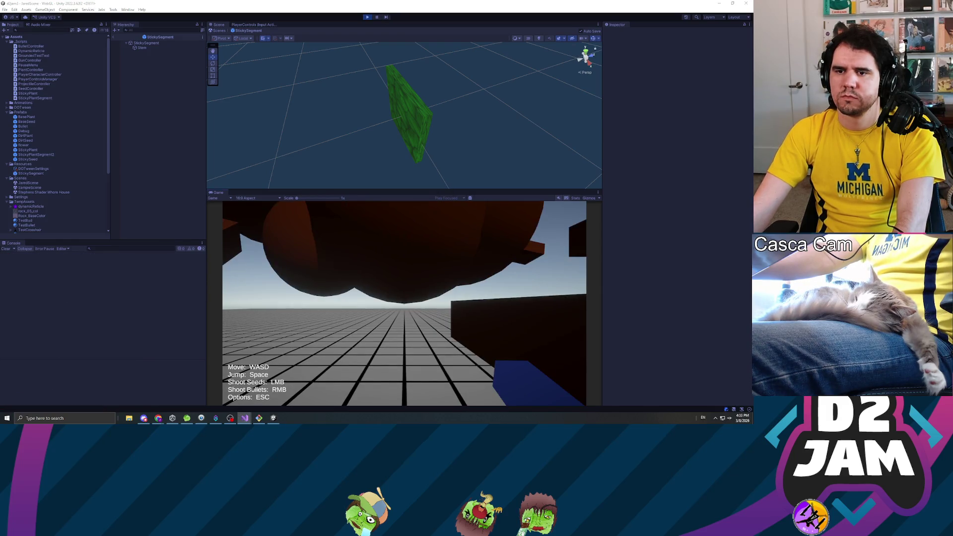
{"action": "left_click", "coordinate": [417, 323]}
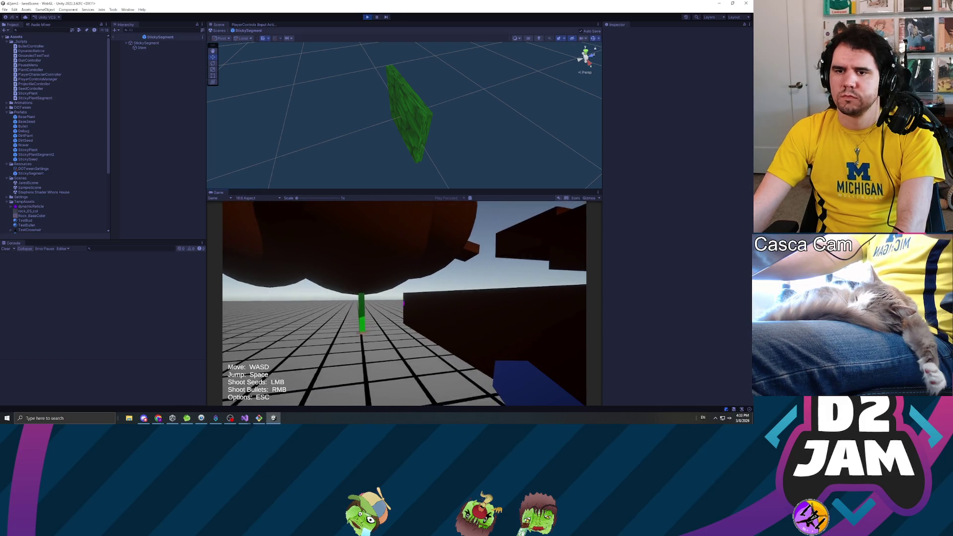
{"action": "left_click", "coordinate": [405, 304]}
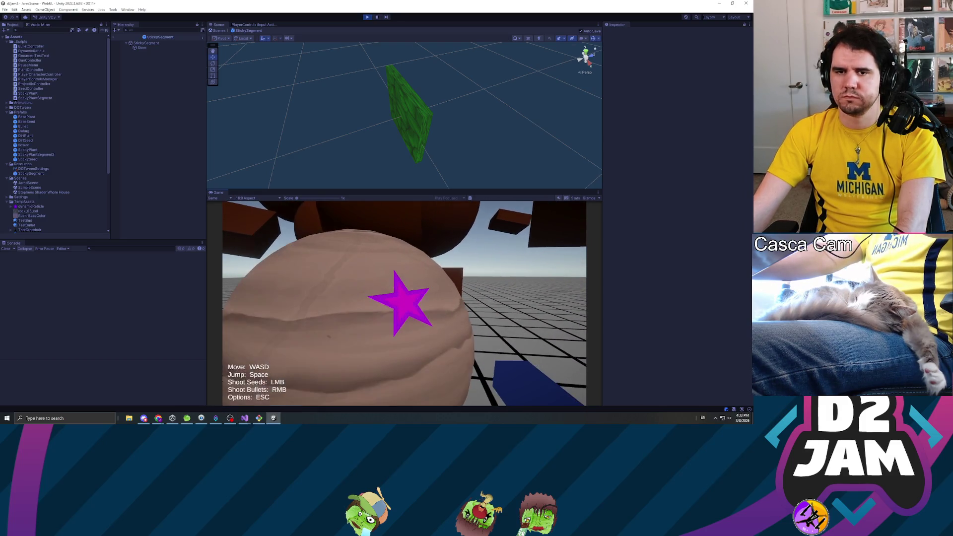